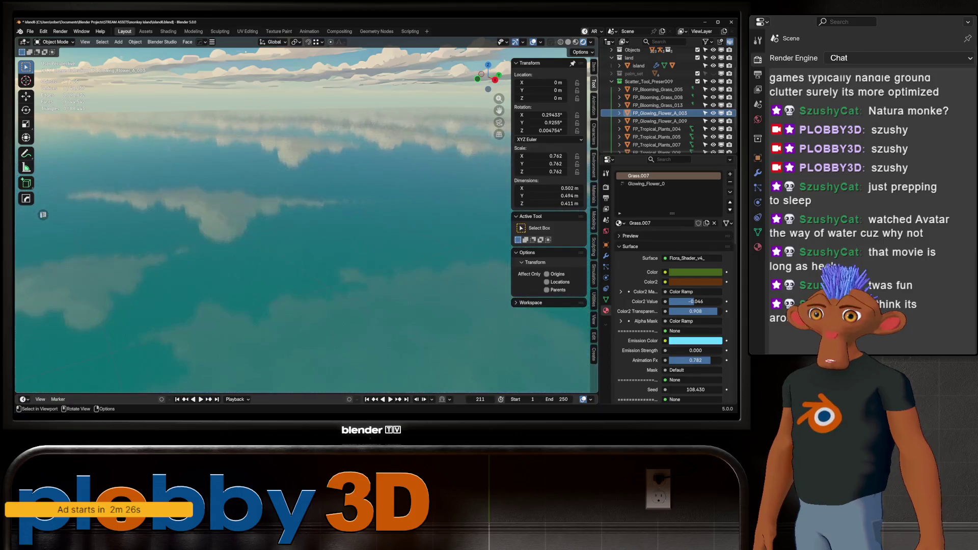
pyautogui.scroll(2, 306, 230)
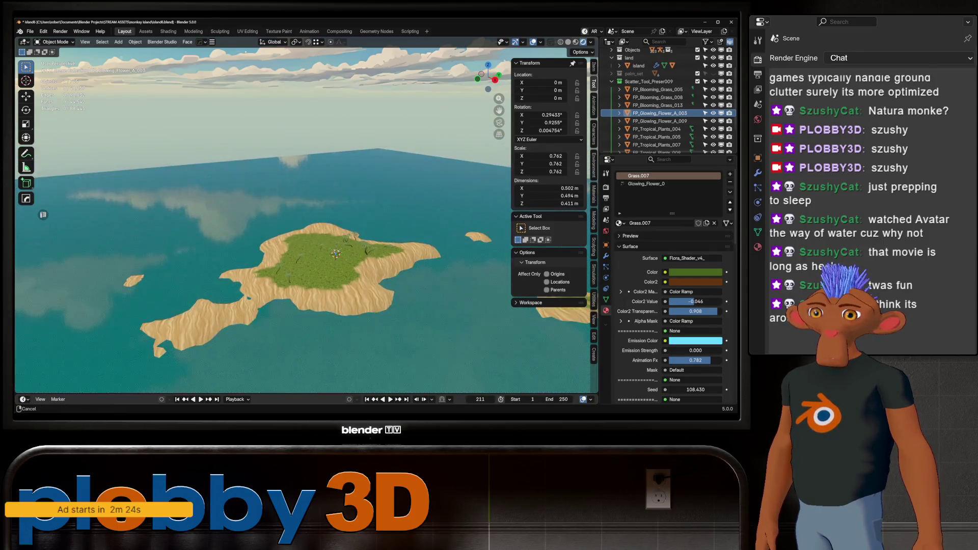
pyautogui.scroll(2, 306, 229)
pyautogui.scroll(3, 307, 229)
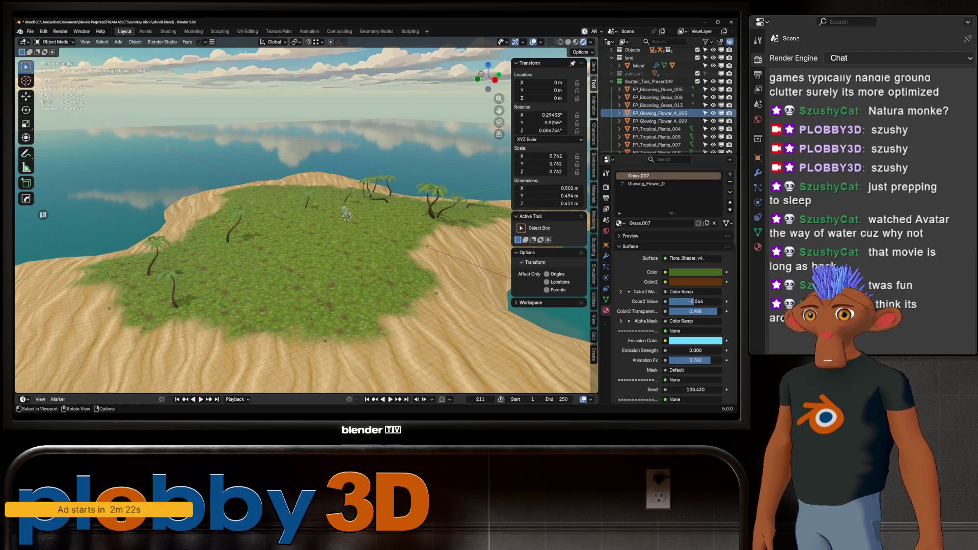
pyautogui.scroll(2, 305, 230)
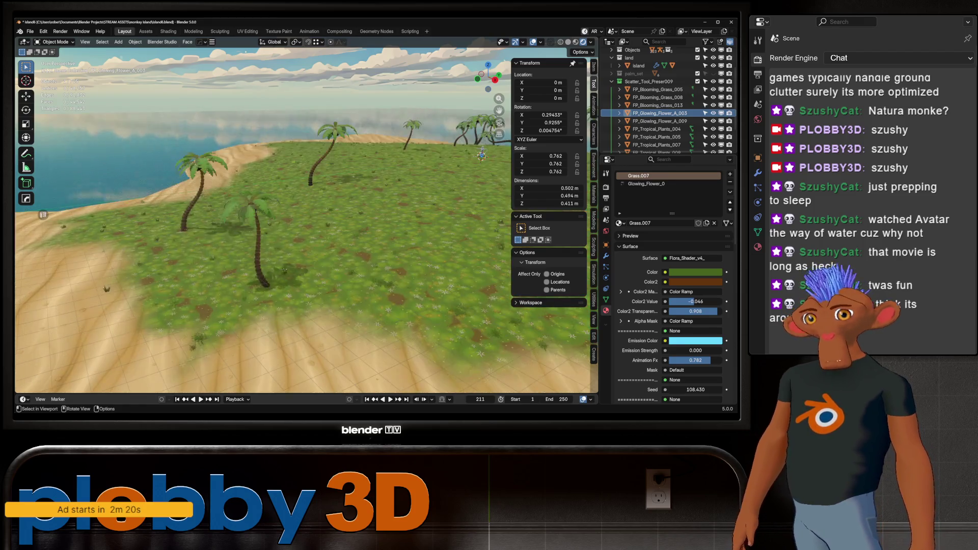
pyautogui.scroll(2, 306, 229)
pyautogui.scroll(-3, 306, 230)
# Orbit to a higher view of the island and select FP_Blooming_Grass_013 in the Outliner.
pyautogui.moveTo(306, 229)
pyautogui.mouseDown(button='middle')
pyautogui.moveTo(306, 168)
pyautogui.moveTo(306, 230)
pyautogui.moveTo(306, 183)
pyautogui.mouseUp(button='middle')
pyautogui.scroll(3, 305, 199)
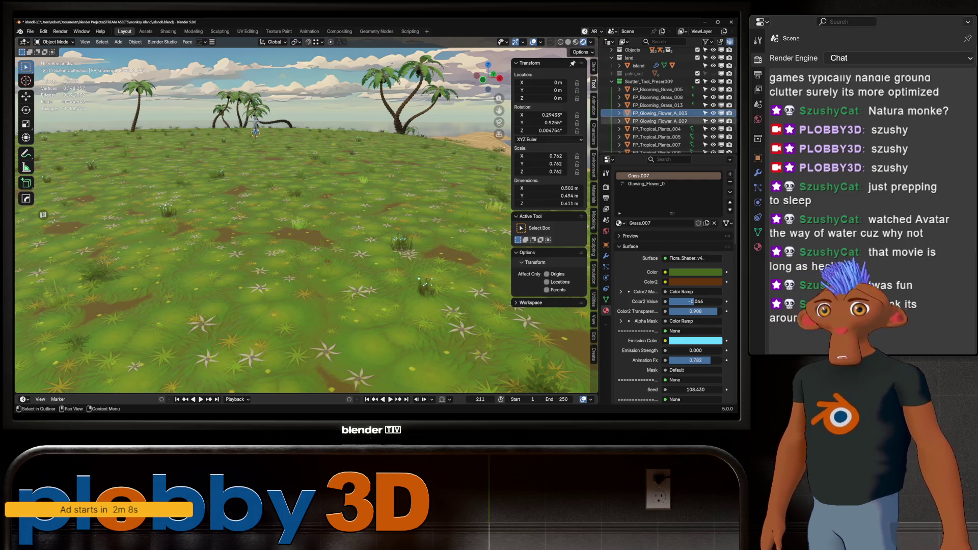
pyautogui.press('Down')
# Brighten the colours of the FP_Glowing_Flower_A_003 and _009 materials in the colour picker.
pyautogui.press('Up')
pyautogui.press('Up')
pyautogui.press('Up')
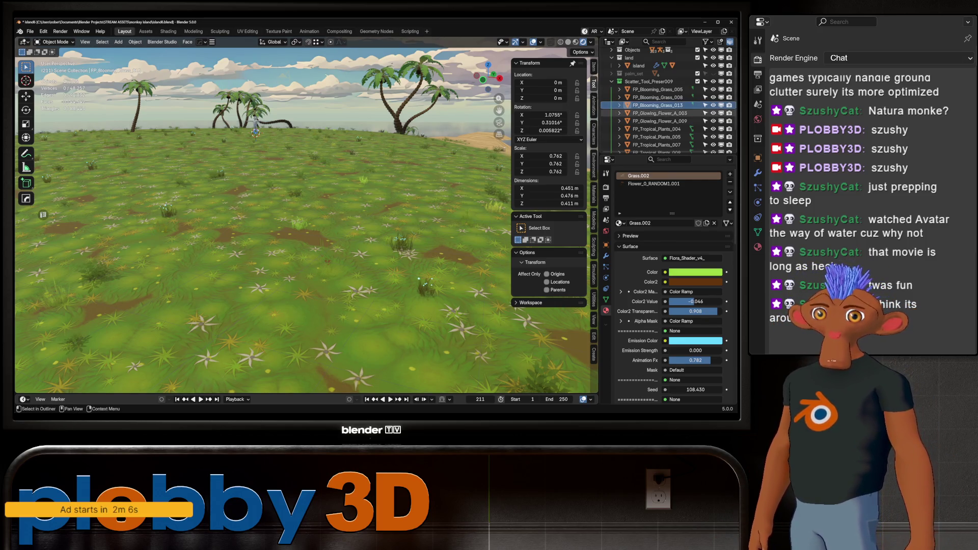
pyautogui.press('Down')
pyautogui.click(695, 273)
pyautogui.moveTo(688, 241); pyautogui.dragTo(710, 241)
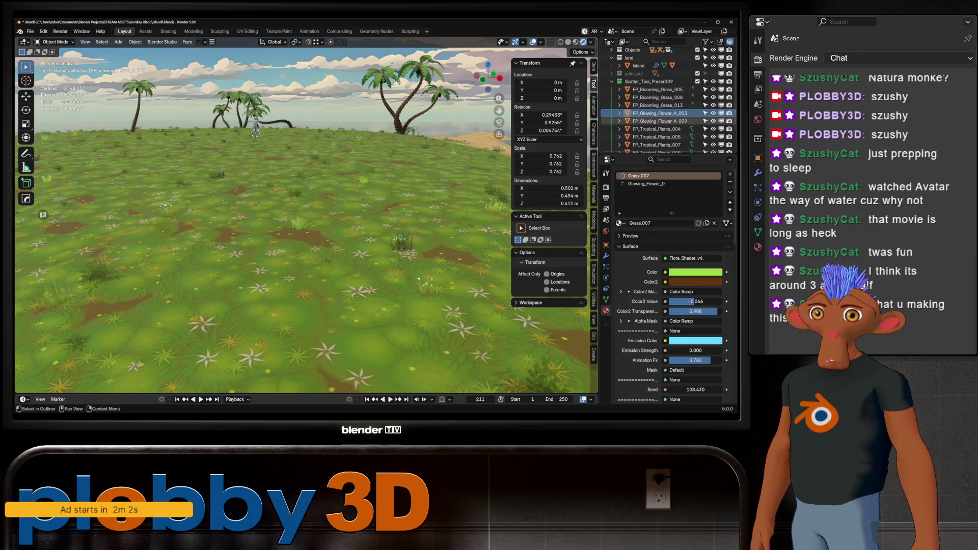
pyautogui.press('Down')
pyautogui.click(694, 272)
pyautogui.moveTo(688, 233); pyautogui.dragTo(708, 241)
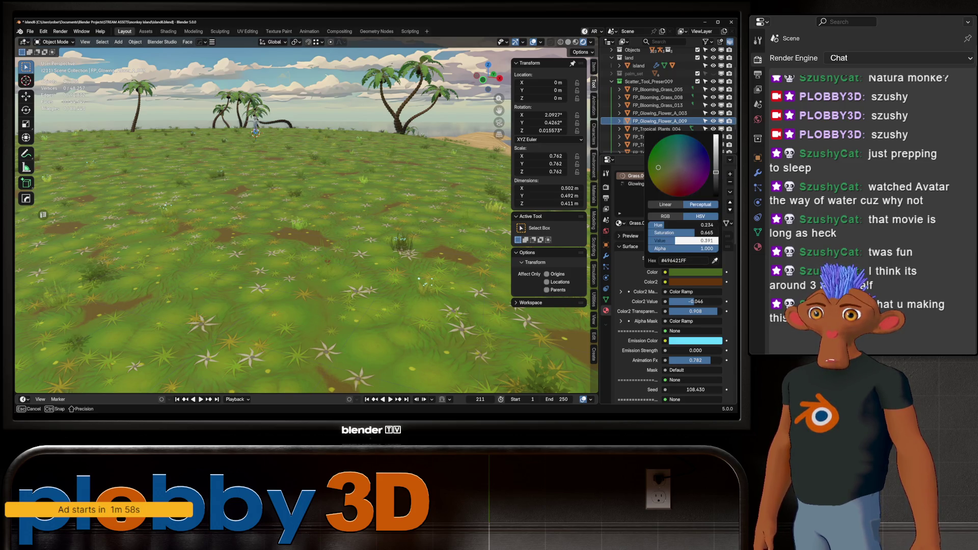
# Raise the colour value of the next tropical plant materials, including FP_Tropical_Plants_005 and _007, to about 0.746.
pyautogui.press('Down')
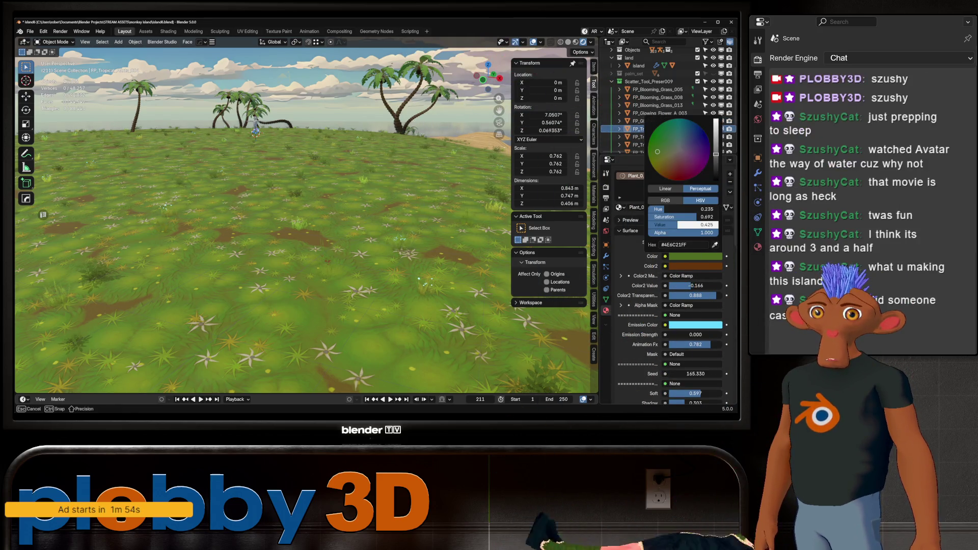
pyautogui.moveTo(684, 224); pyautogui.dragTo(703, 225)
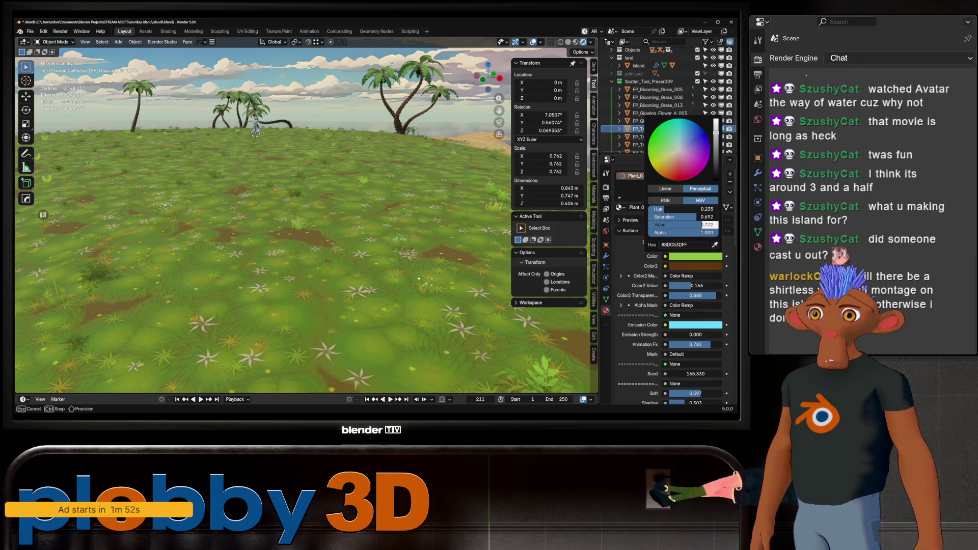
pyautogui.press('Down')
pyautogui.click(692, 256)
pyautogui.moveTo(684, 225); pyautogui.dragTo(702, 226)
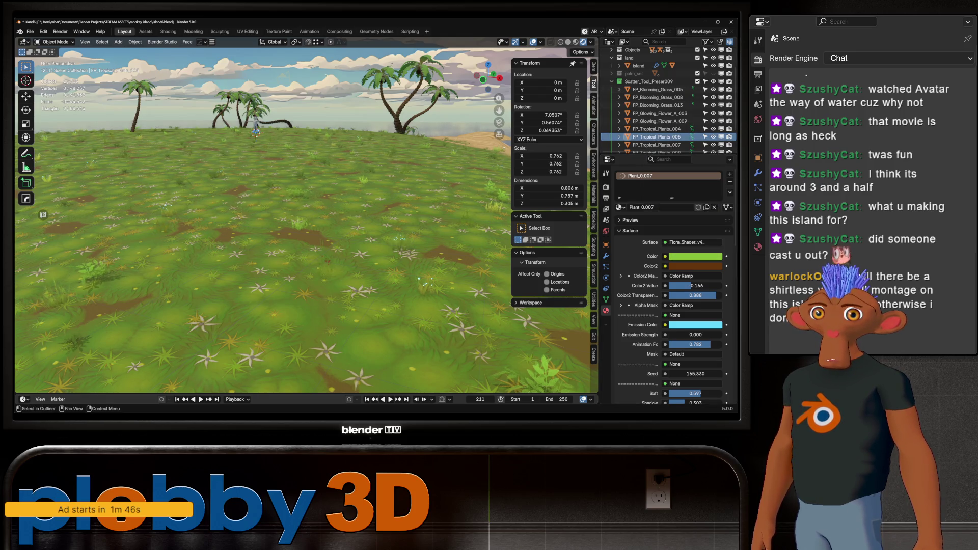
pyautogui.press('Down')
pyautogui.click(692, 257)
pyautogui.moveTo(692, 225)
pyautogui.mouseDown()
pyautogui.moveTo(701, 225)
pyautogui.moveTo(693, 225)
pyautogui.mouseUp()
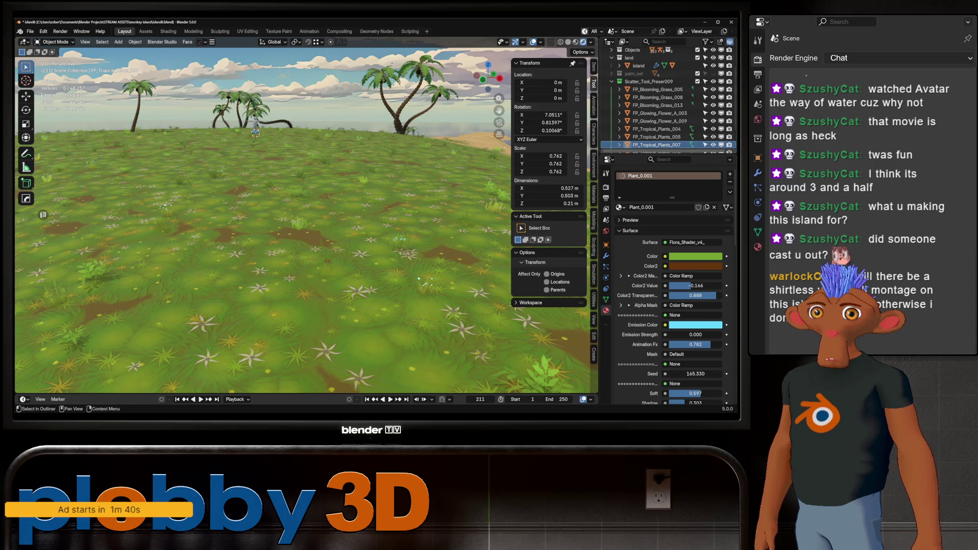
pyautogui.scroll(-2, 665, 115)
# Brighten FP_Tropical_Plants_009, _015 (value 0.609) and _016 (about 0.783) green materials.
pyautogui.click(656, 136)
pyautogui.click(692, 256)
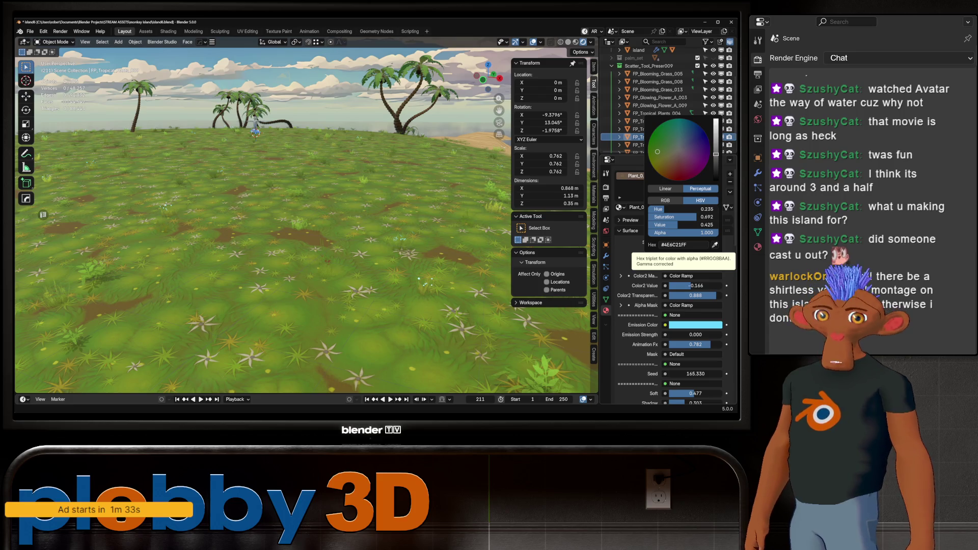
pyautogui.moveTo(684, 225)
pyautogui.mouseDown()
pyautogui.moveTo(711, 224)
pyautogui.moveTo(687, 225)
pyautogui.moveTo(697, 224)
pyautogui.mouseUp()
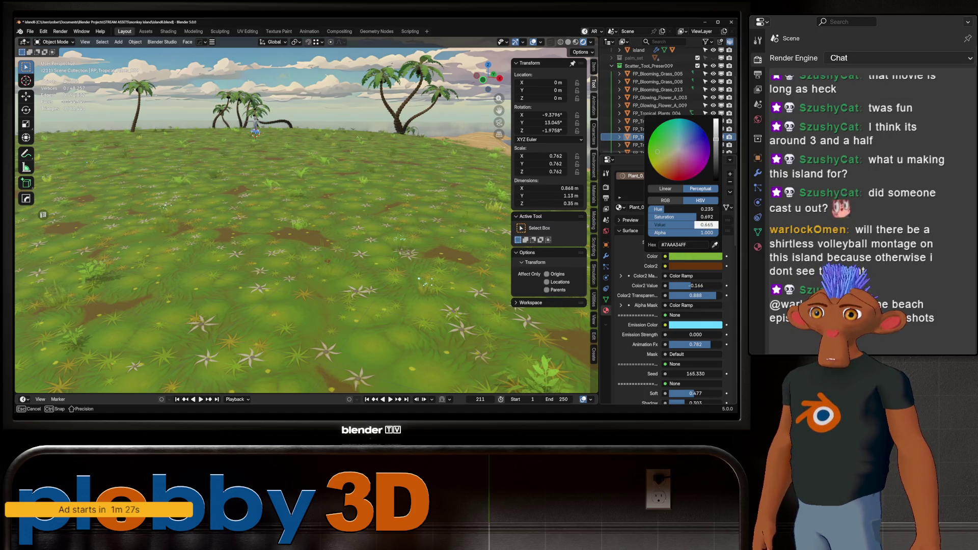
pyautogui.click(256, 131)
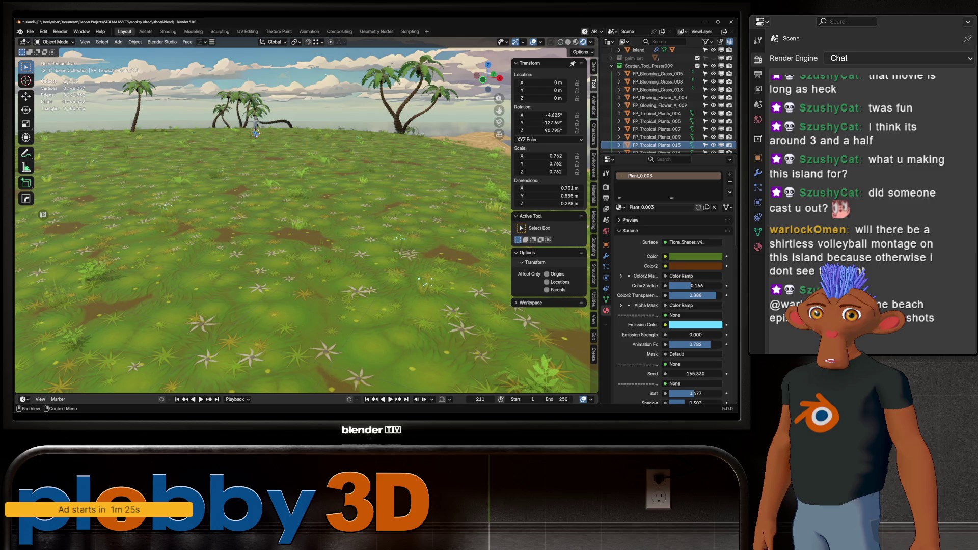
pyautogui.click(694, 256)
pyautogui.moveTo(681, 225); pyautogui.dragTo(692, 225)
pyautogui.scroll(-2, 658, 115)
pyautogui.click(658, 137)
pyautogui.click(694, 256)
pyautogui.moveTo(681, 225)
pyautogui.mouseDown()
pyautogui.moveTo(708, 225)
pyautogui.moveTo(696, 226)
pyautogui.mouseUp()
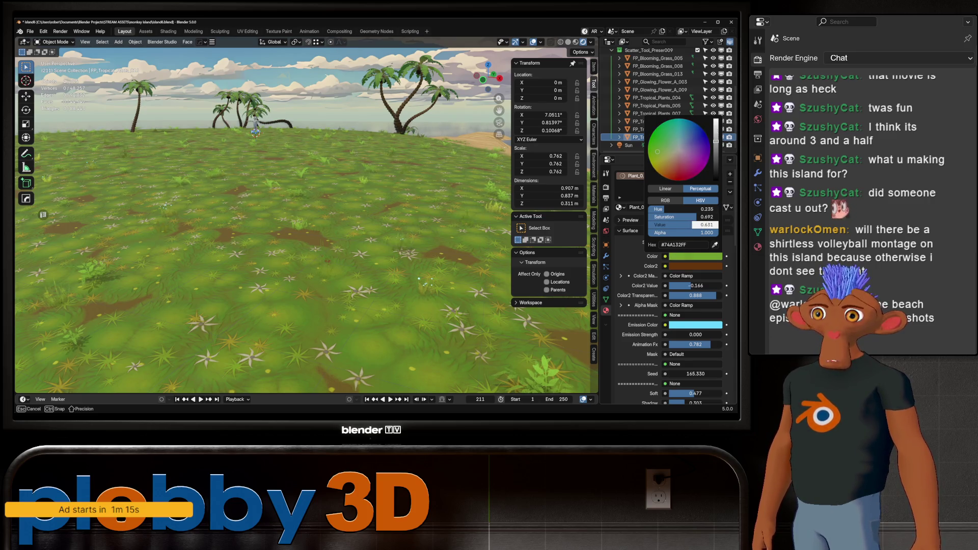
pyautogui.moveTo(252, 229)
pyautogui.mouseDown(button='middle')
pyautogui.moveTo(283, 253)
pyautogui.moveTo(329, 252)
pyautogui.mouseUp(button='middle')
pyautogui.scroll(-5, 321, 229)
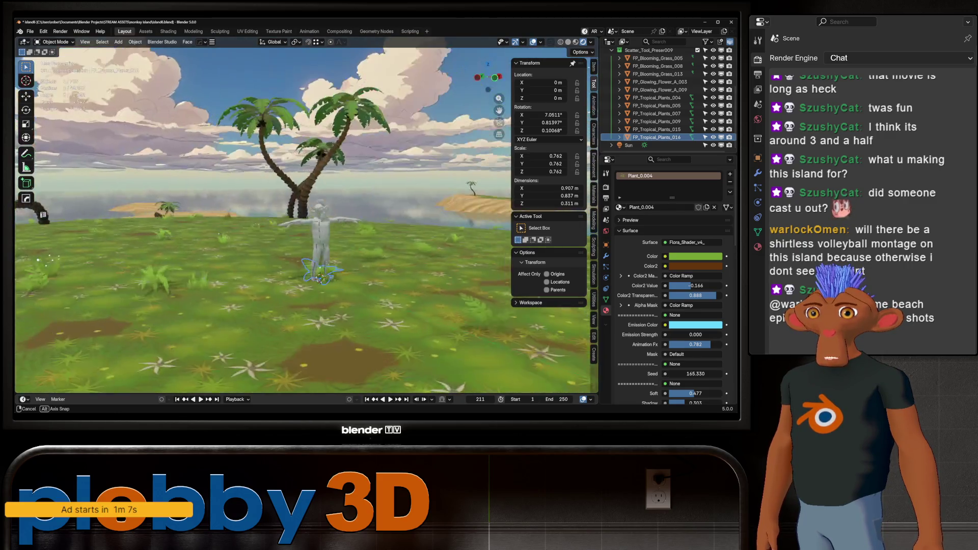
pyautogui.scroll(3, 306, 222)
pyautogui.scroll(3, 307, 221)
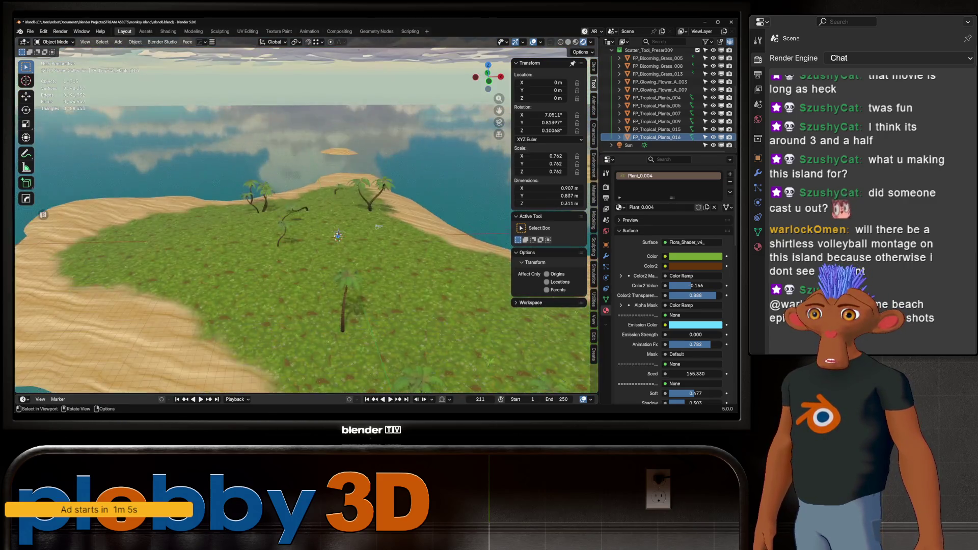
pyautogui.scroll(3, 305, 222)
pyautogui.scroll(3, 305, 222)
pyautogui.scroll(3, 305, 222)
# Orbit around the character and island, then switch to the Texture Paint workspace.
pyautogui.moveTo(305, 222); pyautogui.dragTo(306, 237, button='middle')
pyautogui.scroll(-3, 306, 221)
pyautogui.scroll(-5, 329, 260)
pyautogui.moveTo(320, 277)
pyautogui.mouseDown(button='middle')
pyautogui.moveTo(382, 206)
pyautogui.moveTo(383, 229)
pyautogui.mouseUp(button='middle')
pyautogui.scroll(3, 392, 199)
pyautogui.scroll(5, 394, 199)
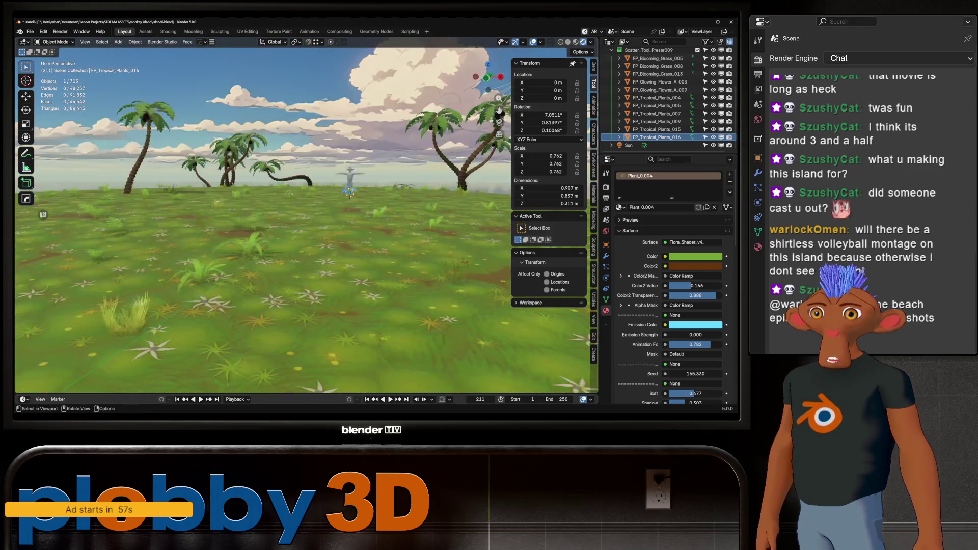
pyautogui.moveTo(306, 221)
pyautogui.mouseDown(button='middle')
pyautogui.moveTo(245, 199)
pyautogui.moveTo(291, 199)
pyautogui.moveTo(302, 263)
pyautogui.mouseUp(button='middle')
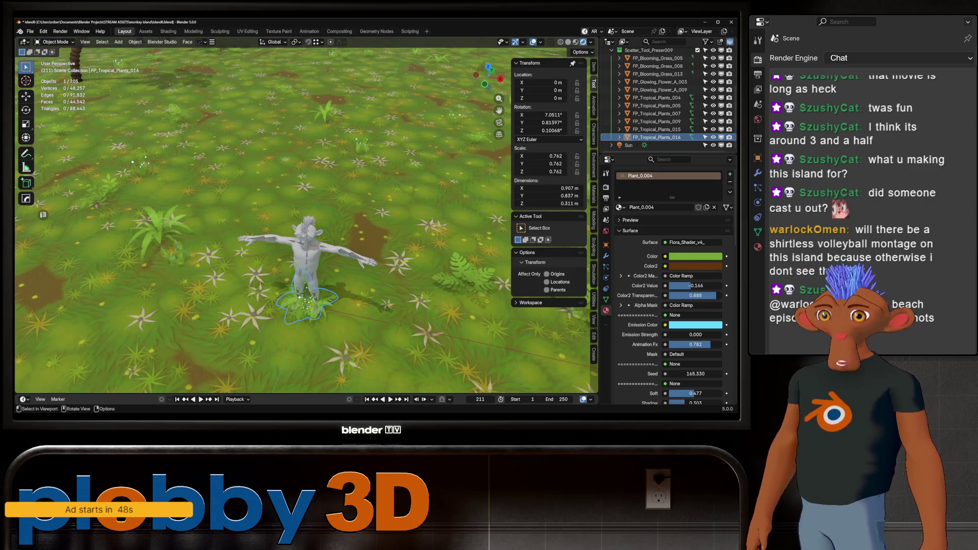
pyautogui.moveTo(302, 263)
pyautogui.mouseDown(button='middle')
pyautogui.moveTo(299, 195)
pyautogui.moveTo(290, 229)
pyautogui.moveTo(310, 159)
pyautogui.mouseUp(button='middle')
pyautogui.scroll(-2, 299, 199)
pyautogui.scroll(-2, 299, 199)
pyautogui.scroll(-2, 298, 199)
pyautogui.scroll(-5, 673, 290)
pyautogui.scroll(-5, 673, 290)
pyautogui.scroll(-5, 673, 290)
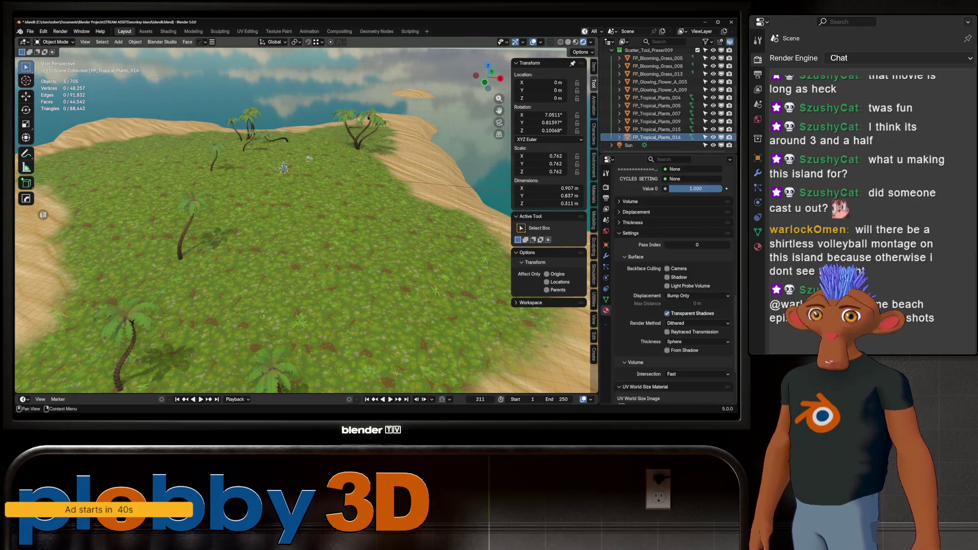
pyautogui.scroll(-5, 672, 291)
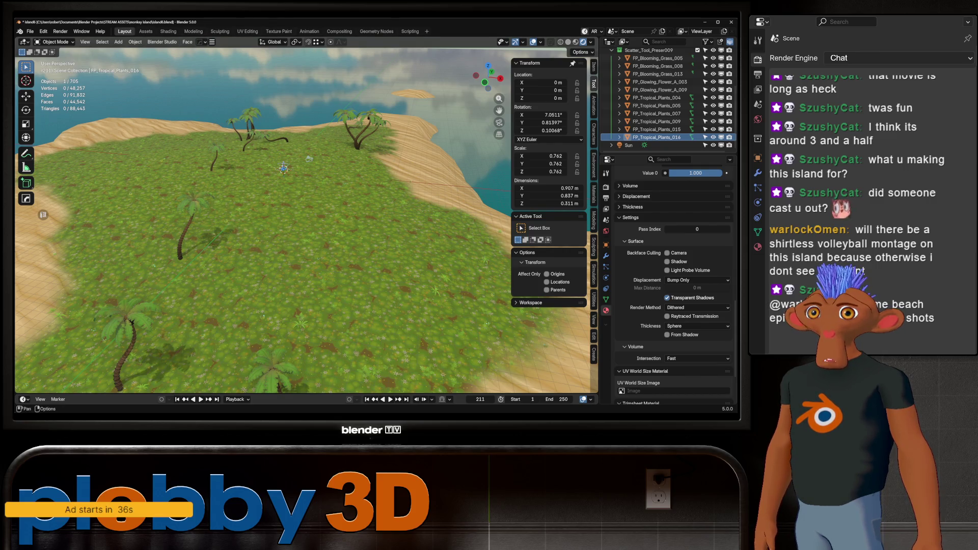
pyautogui.click(279, 31)
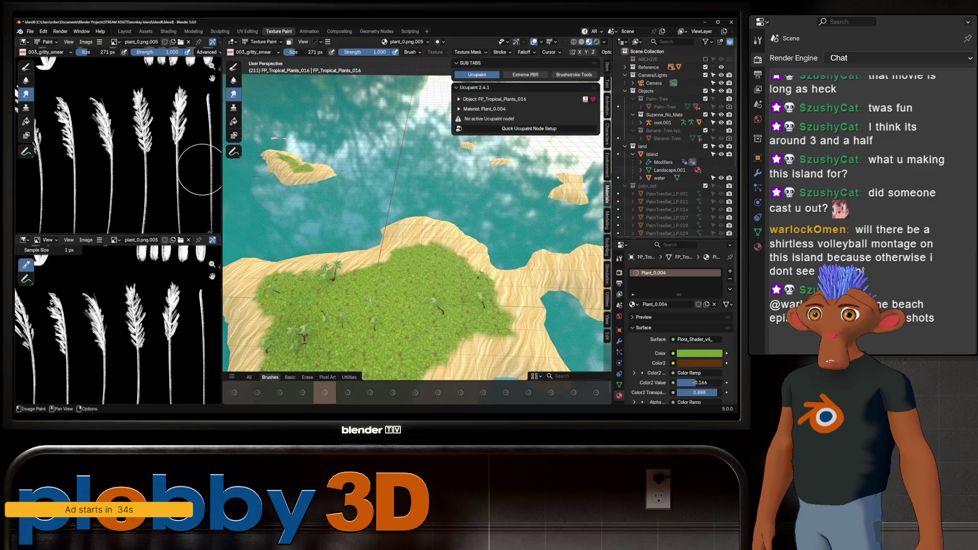
# Load the Ucupaint Island Color mask into the image editor for painting.
pyautogui.moveTo(114, 129); pyautogui.dragTo(132, 171, button='middle')
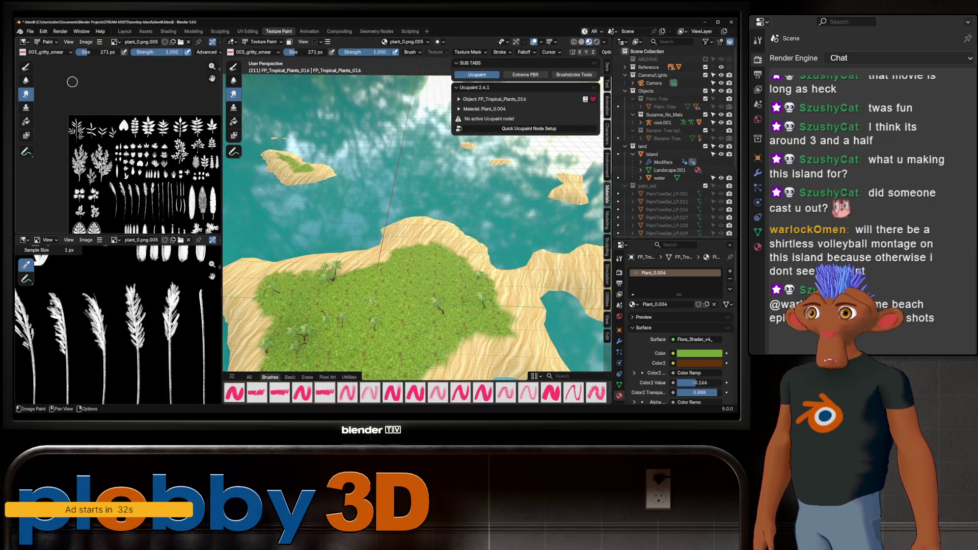
pyautogui.click(116, 42)
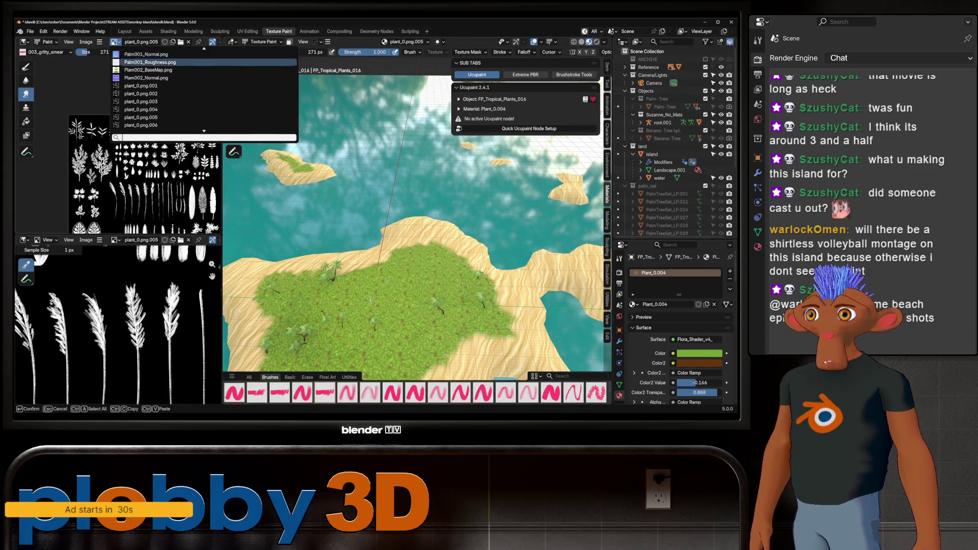
pyautogui.scroll(4, 169, 124)
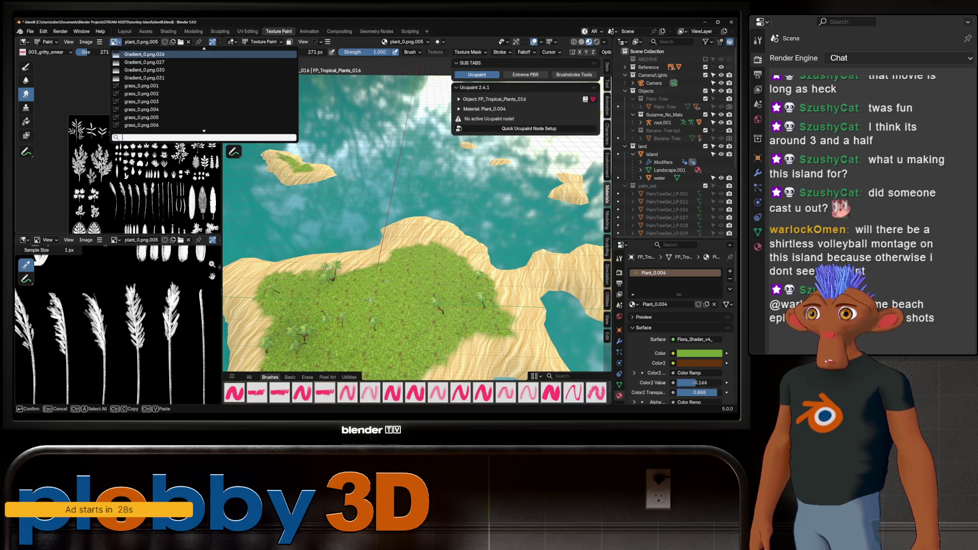
pyautogui.scroll(8, 203, 90)
pyautogui.scroll(7, 204, 89)
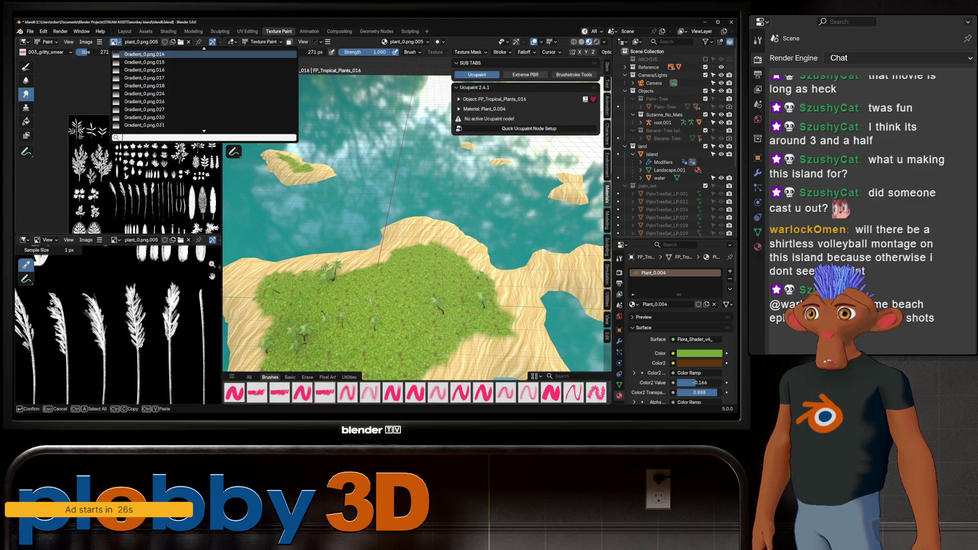
pyautogui.scroll(4, 204, 89)
pyautogui.scroll(5, 204, 90)
pyautogui.scroll(5, 204, 90)
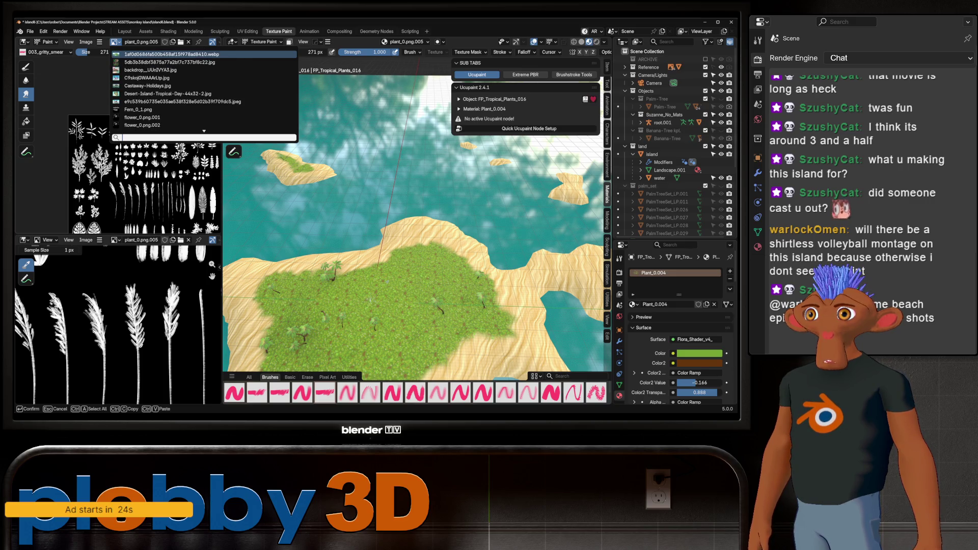
pyautogui.scroll(-10, 204, 89)
pyautogui.scroll(-8, 204, 90)
pyautogui.scroll(-10, 205, 89)
pyautogui.scroll(-3, 204, 89)
pyautogui.scroll(-2, 204, 90)
pyautogui.scroll(-2, 204, 90)
pyautogui.scroll(-2, 204, 89)
pyautogui.scroll(-2, 204, 89)
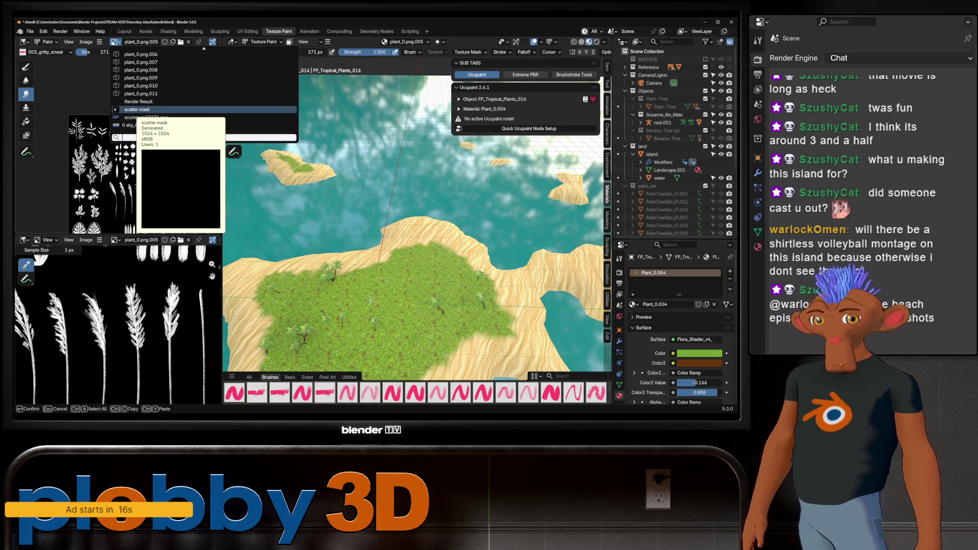
pyautogui.click(142, 110)
pyautogui.scroll(-2, 139, 153)
pyautogui.click(115, 41)
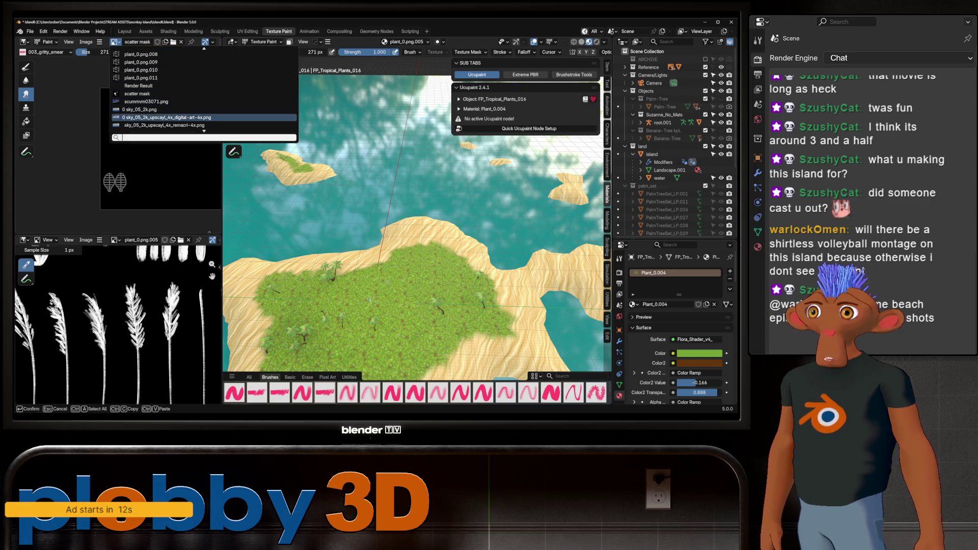
pyautogui.click(138, 101)
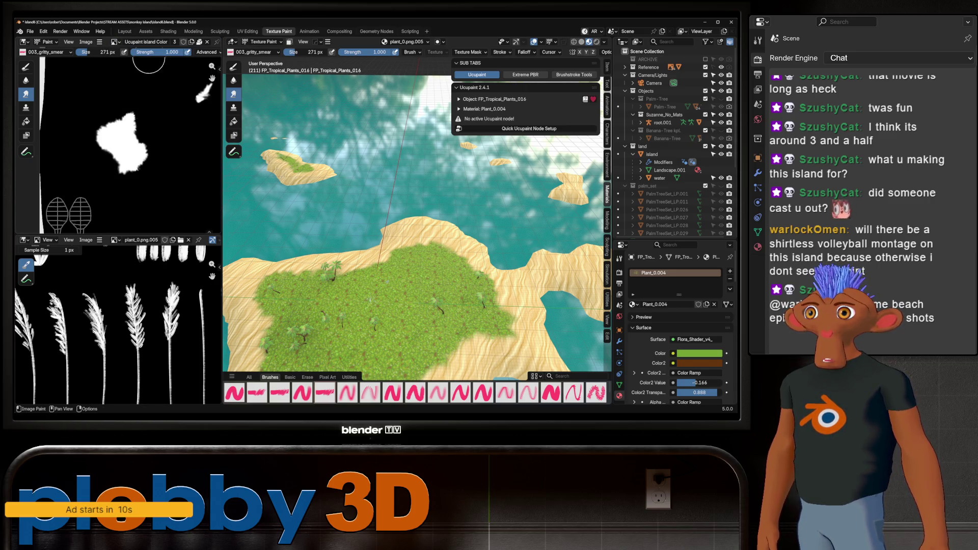
pyautogui.scroll(-1, 146, 161)
pyautogui.scroll(2, 146, 162)
pyautogui.scroll(1, 146, 161)
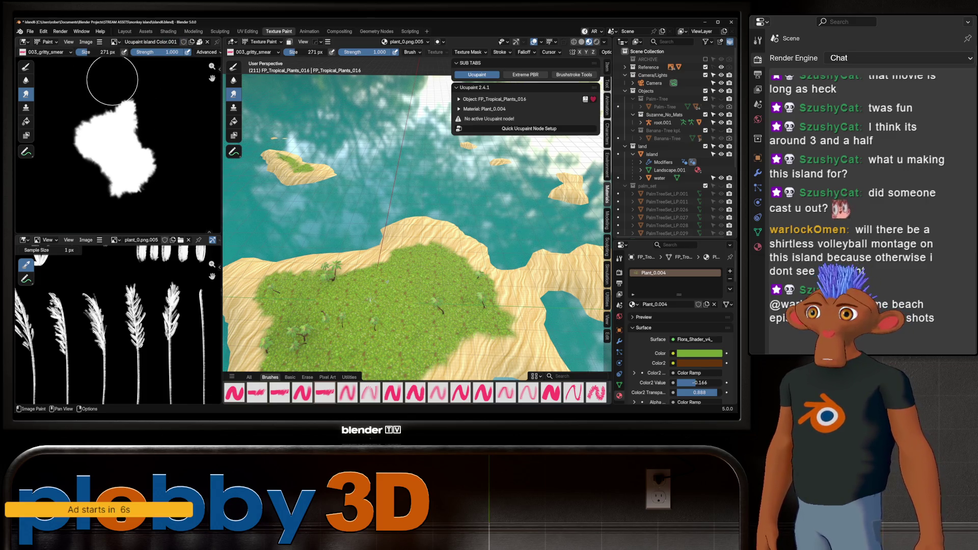
# Smear the mask's lower-right edge, then paint back its lower edge with the Draw brush.
pyautogui.moveTo(173, 159); pyautogui.dragTo(137, 184)
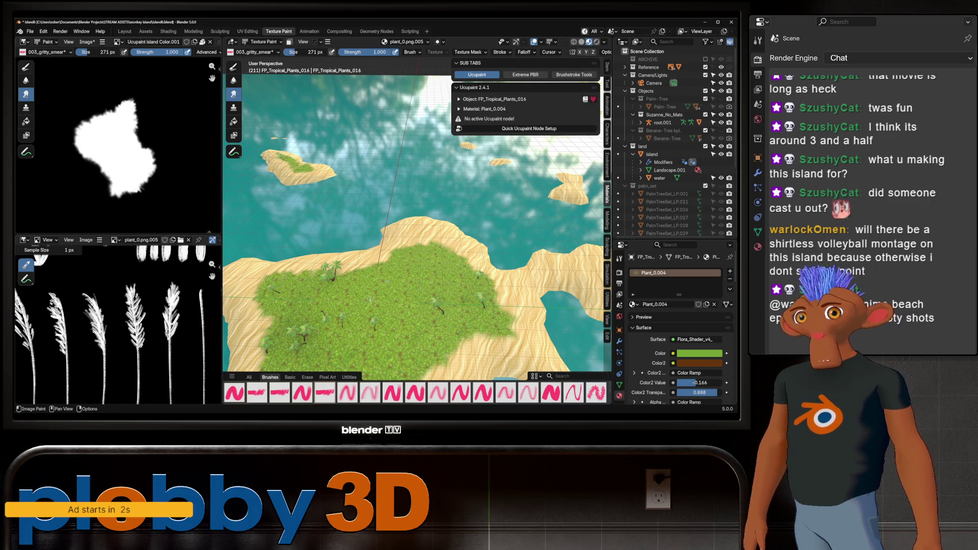
pyautogui.click(26, 66)
pyautogui.moveTo(165, 182); pyautogui.dragTo(161, 180)
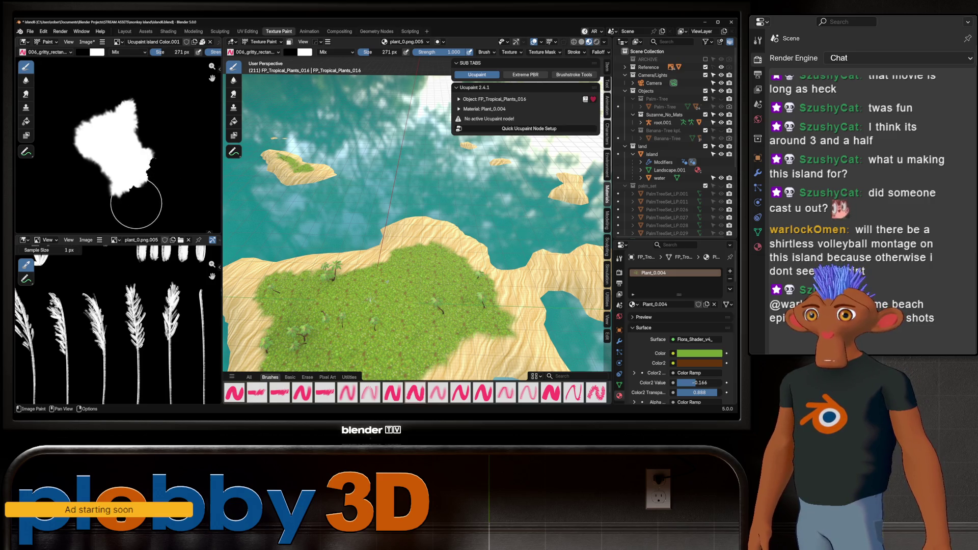
# Paint out the mask's left and right edges, pick the Blur tool, and return to the Layout workspace.
pyautogui.moveTo(107, 198)
pyautogui.mouseDown()
pyautogui.moveTo(79, 106)
pyautogui.moveTo(132, 102)
pyautogui.mouseUp()
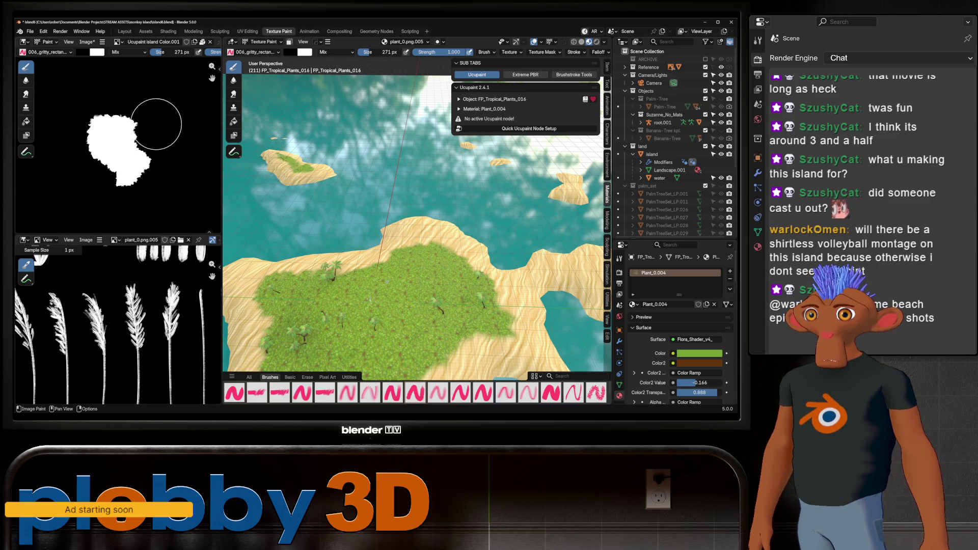
pyautogui.moveTo(155, 132); pyautogui.dragTo(161, 168)
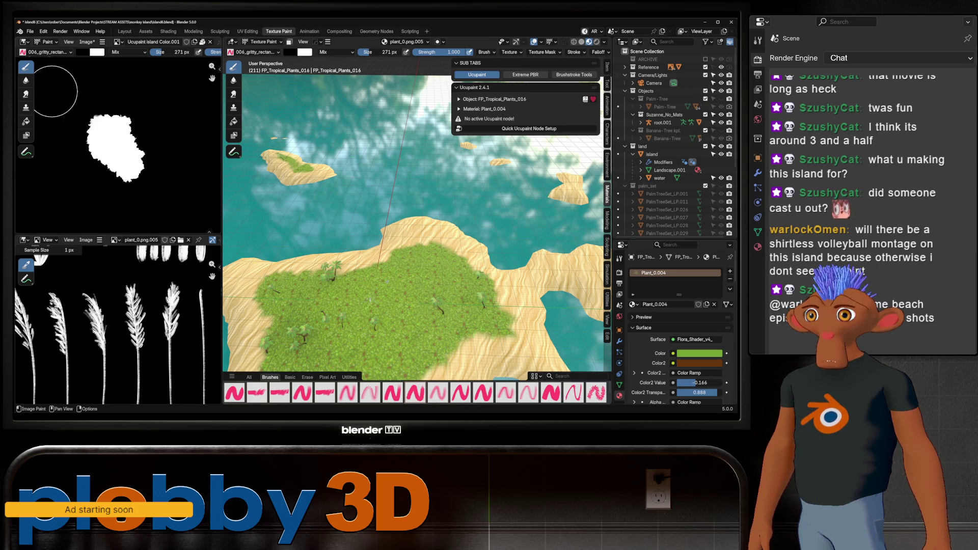
pyautogui.click(26, 80)
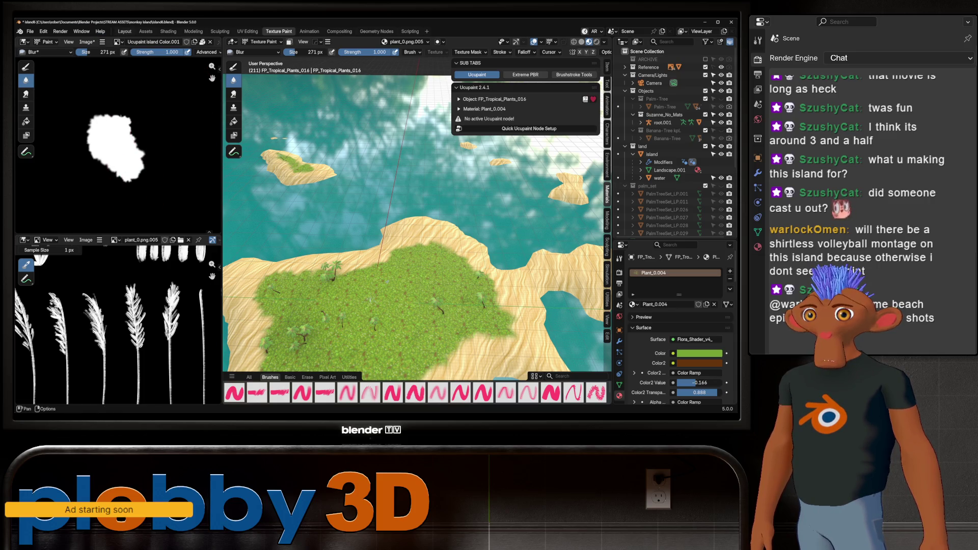
pyautogui.click(124, 32)
pyautogui.moveTo(305, 230); pyautogui.dragTo(306, 214, button='middle')
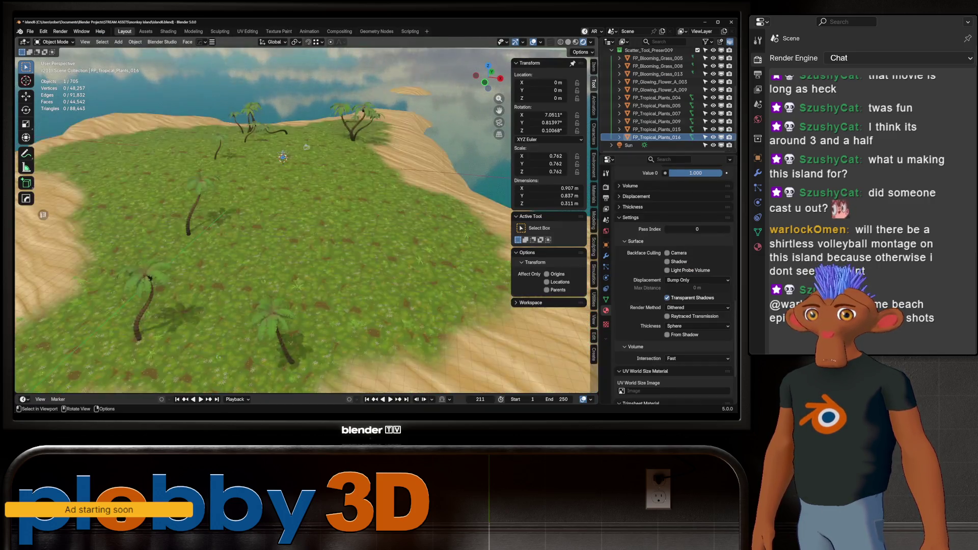
# Refresh the island's Scatter modifier from its right-click menu so far fewer plant instances remain.
pyautogui.hotkey('ctrl', 'z')
pyautogui.hotkey('ctrl', 'z')
pyautogui.hotkey('ctrl', 'z')
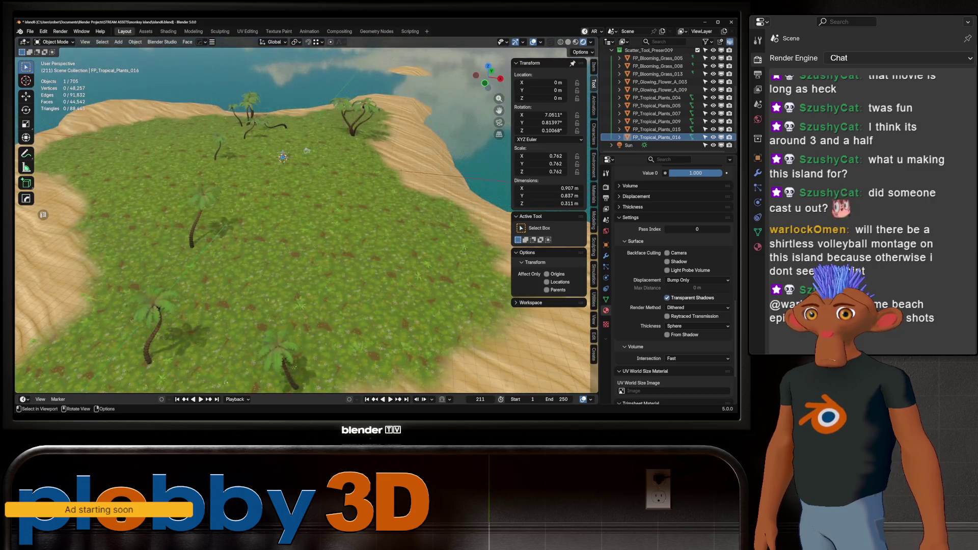
pyautogui.hotkey('ctrl', 'z')
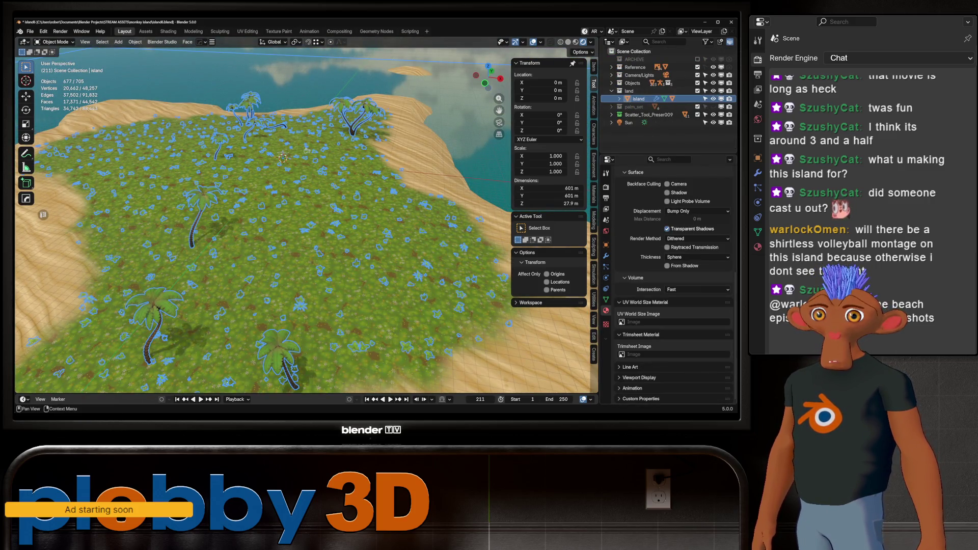
pyautogui.click(606, 256)
pyautogui.scroll(-2, 673, 306)
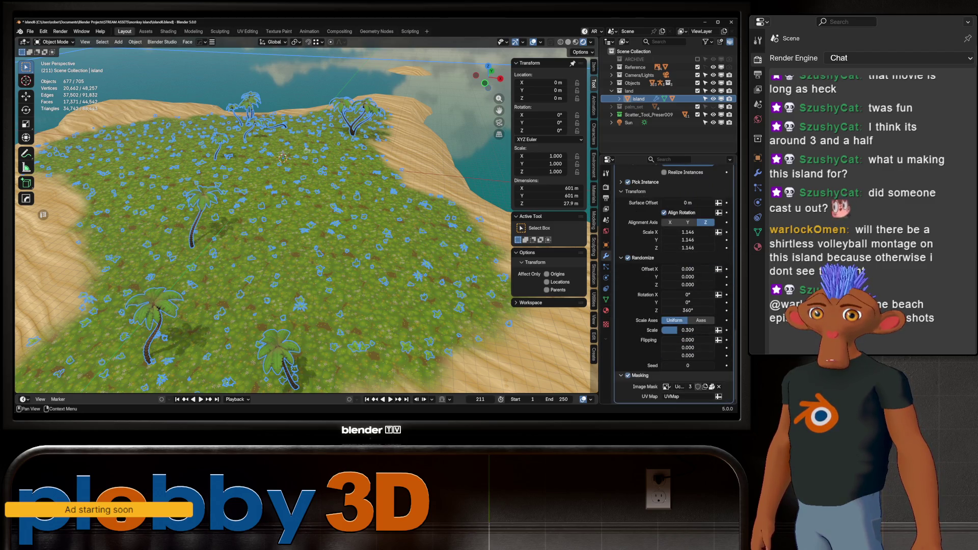
pyautogui.rightClick(581, 290)
pyautogui.click(574, 339)
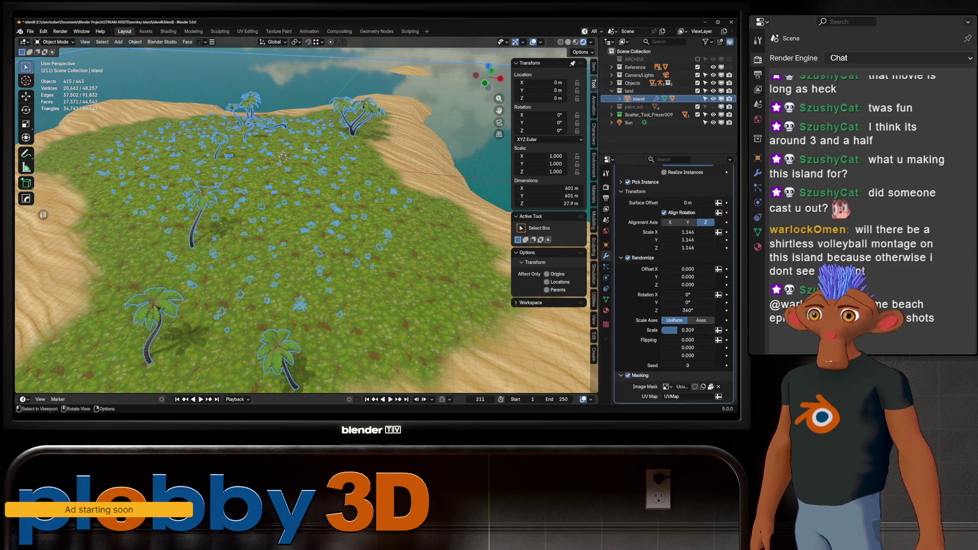
pyautogui.scroll(-5, 306, 222)
pyautogui.scroll(3, 306, 221)
pyautogui.moveTo(306, 222); pyautogui.dragTo(321, 192, button='middle')
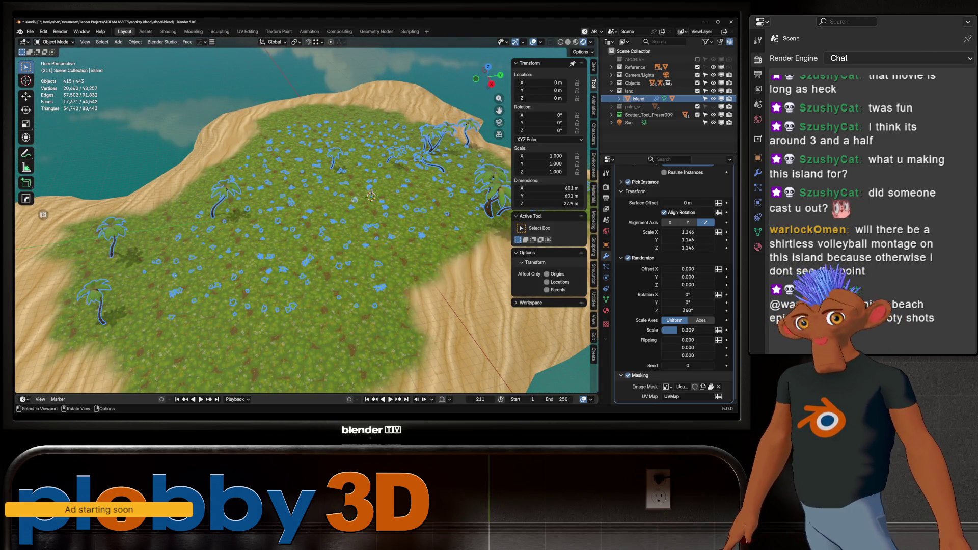
pyautogui.press('Escape')
pyautogui.press('shift')
# Return to Texture Paint, look over the island, and switch from the Blur tool back to Draw.
pyautogui.click(280, 31)
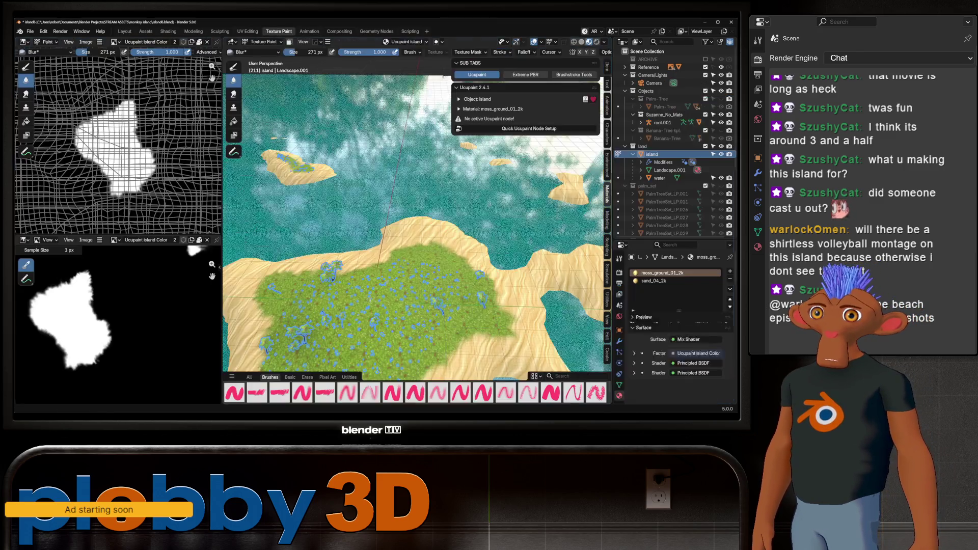
pyautogui.scroll(2, 52, 299)
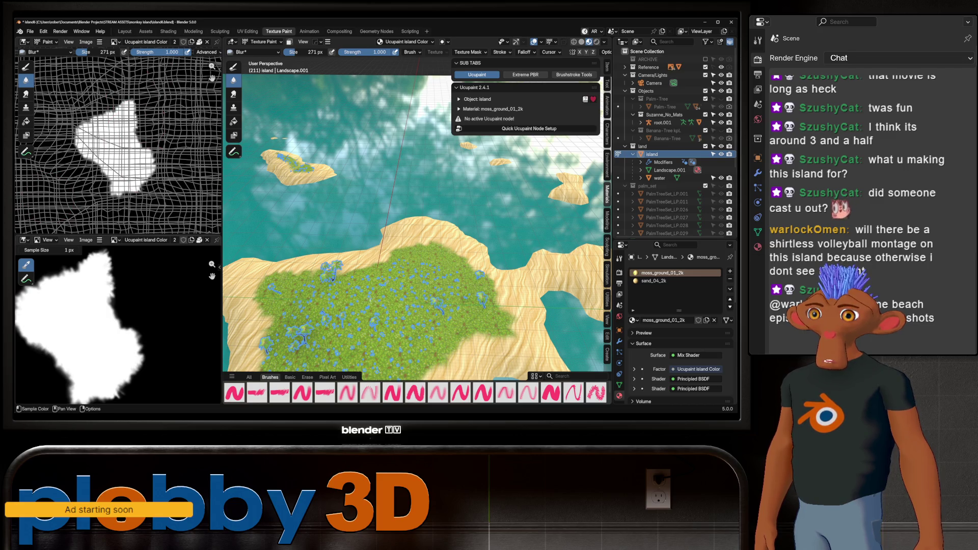
pyautogui.scroll(-3, 119, 210)
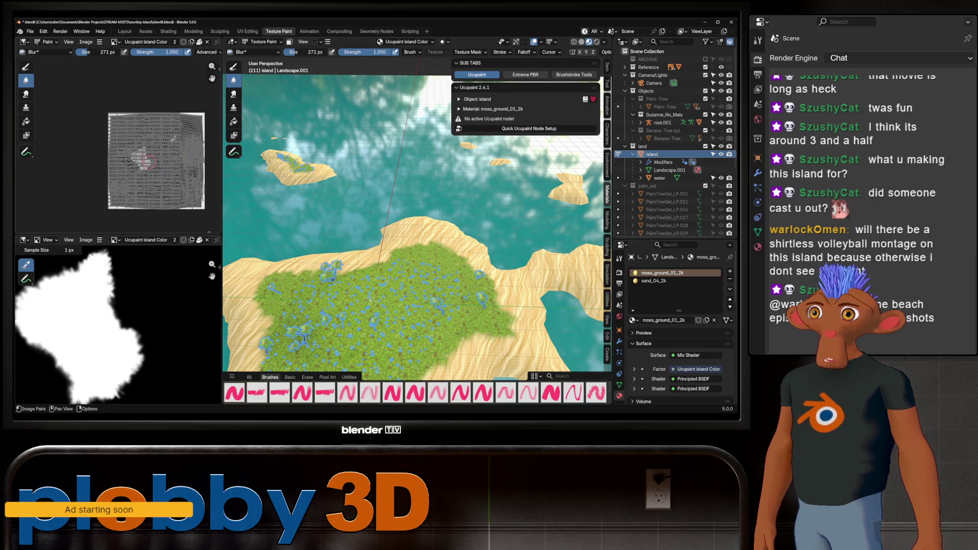
pyautogui.scroll(1, 149, 202)
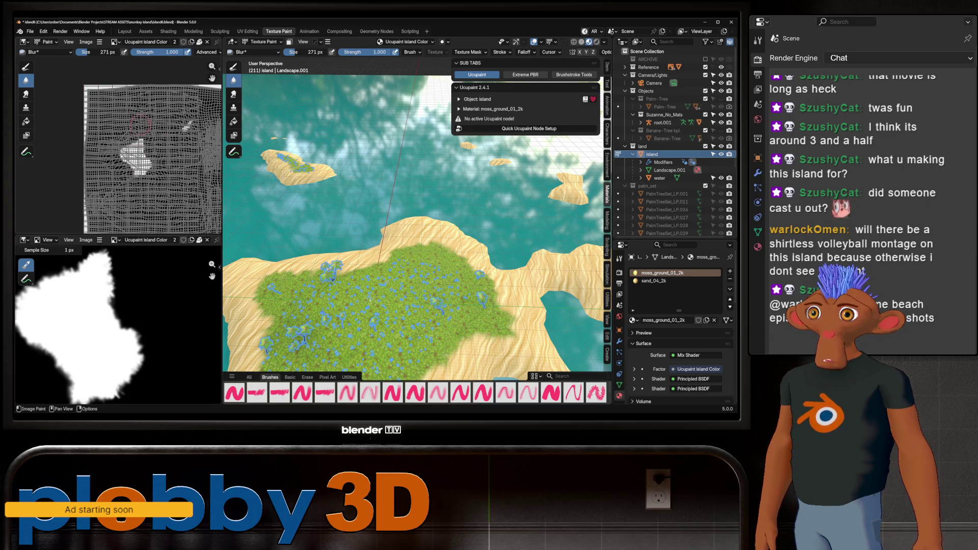
pyautogui.scroll(-1, 114, 161)
pyautogui.scroll(-1, 115, 161)
pyautogui.moveTo(302, 197); pyautogui.dragTo(347, 166, button='middle')
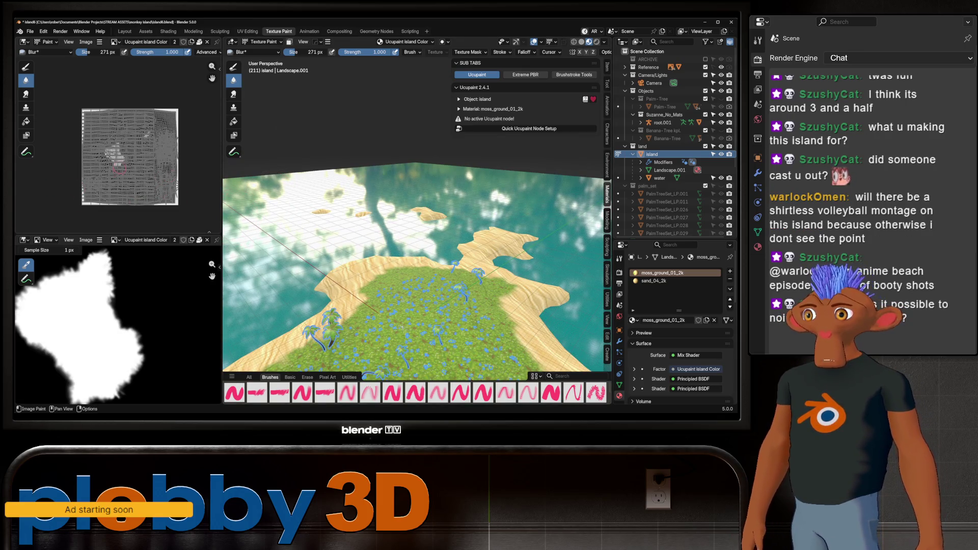
pyautogui.scroll(2, 119, 195)
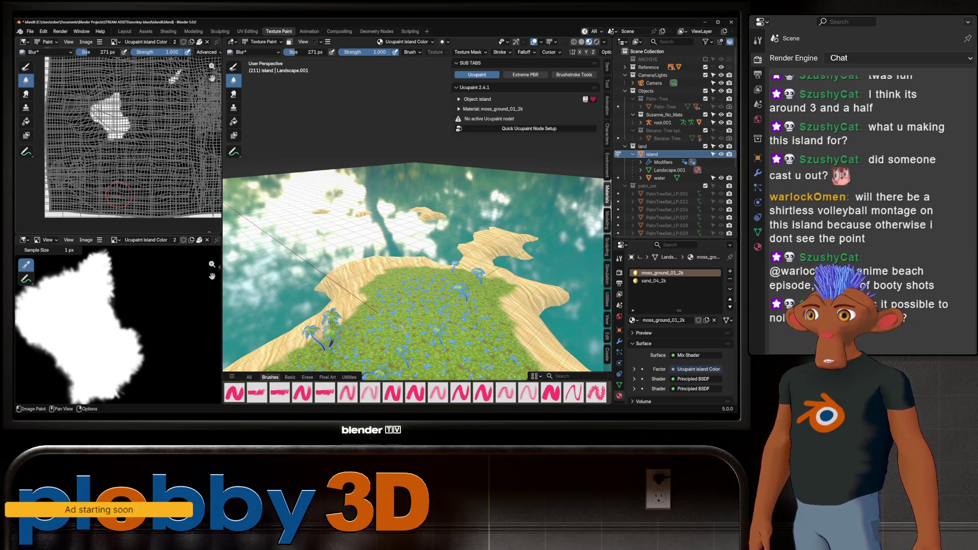
pyautogui.moveTo(417, 267); pyautogui.dragTo(459, 230, button='middle')
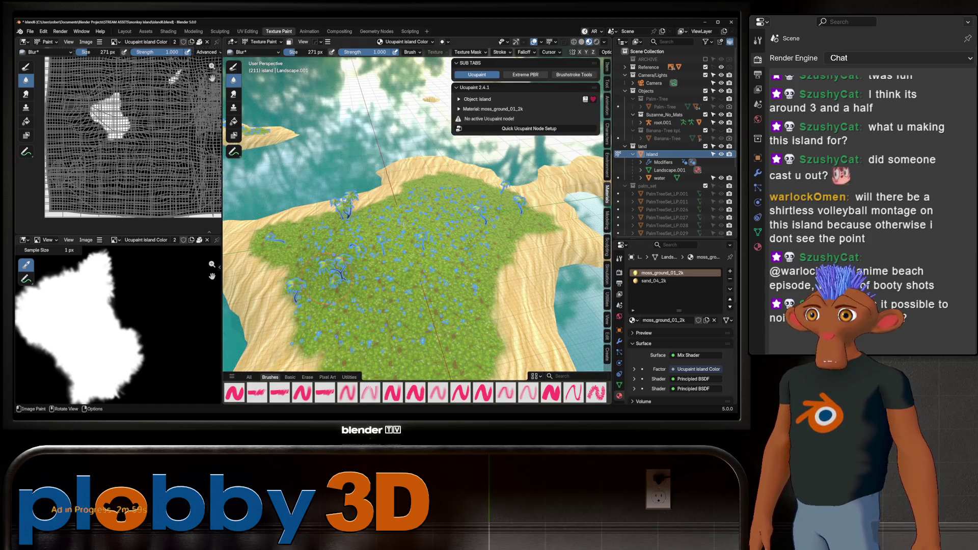
pyautogui.scroll(2, 161, 100)
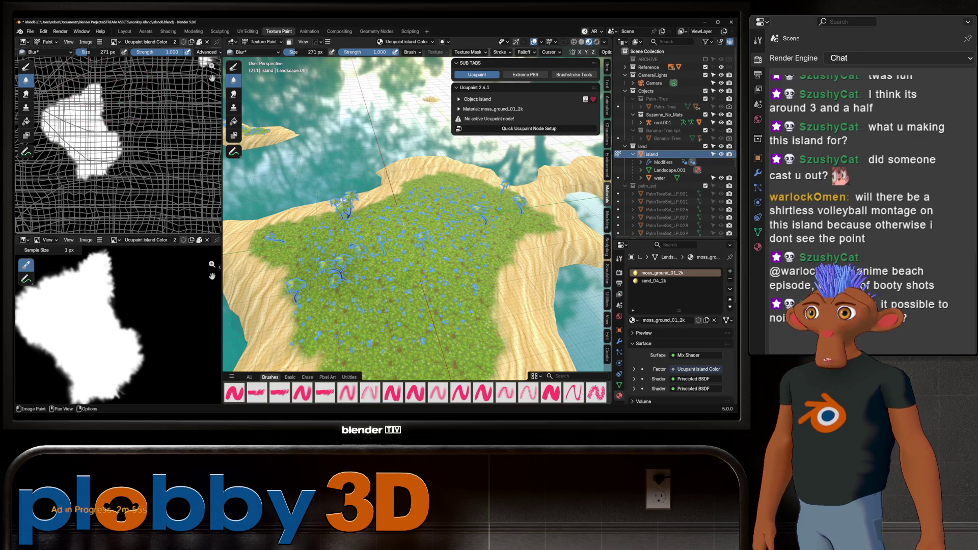
pyautogui.click(26, 66)
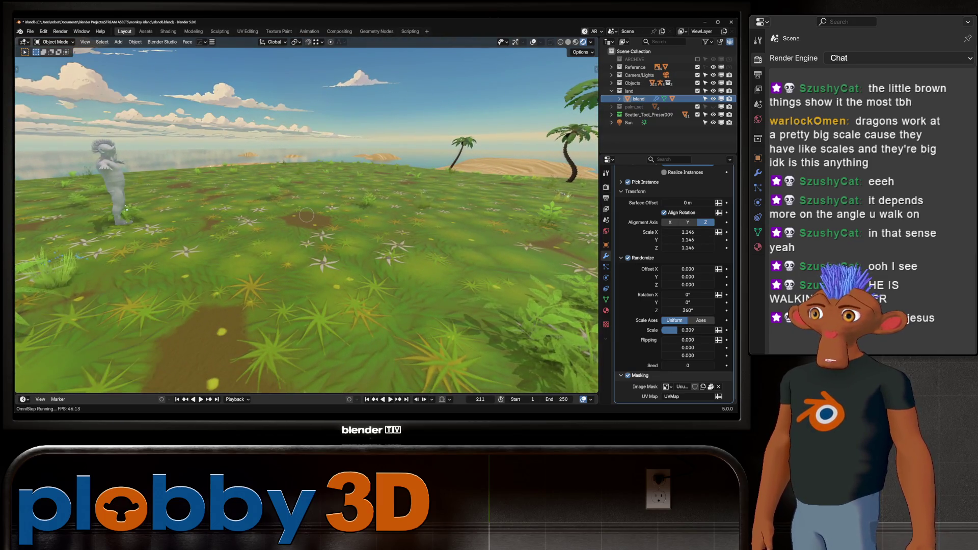
# Leave walk mode, select the water plane, and walk forward past the palm tree to a new spot.
pyautogui.press('Escape')
pyautogui.moveTo(306, 230)
pyautogui.mouseDown(button='middle')
pyautogui.moveTo(306, 175)
pyautogui.moveTo(306, 229)
pyautogui.mouseUp(button='middle')
pyautogui.scroll(-6, 306, 229)
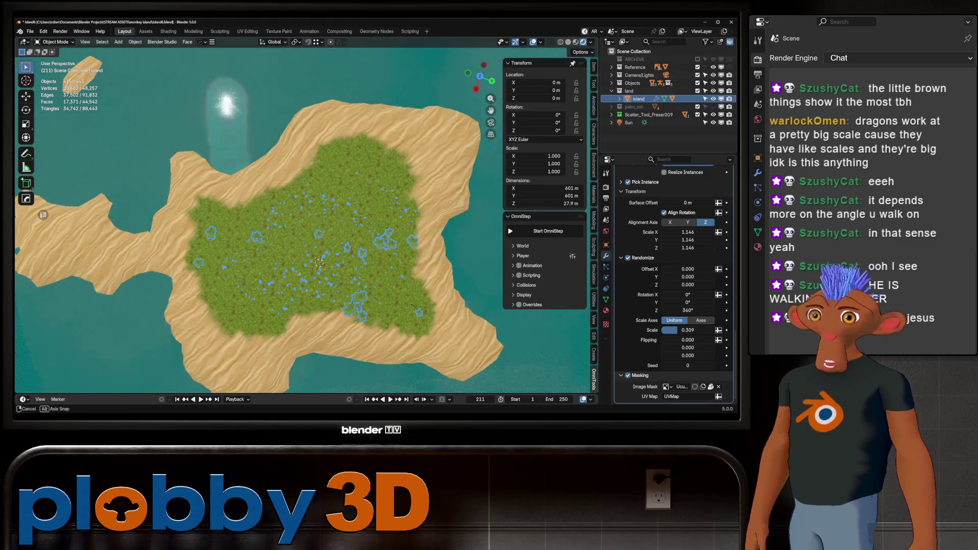
pyautogui.click(43, 215)
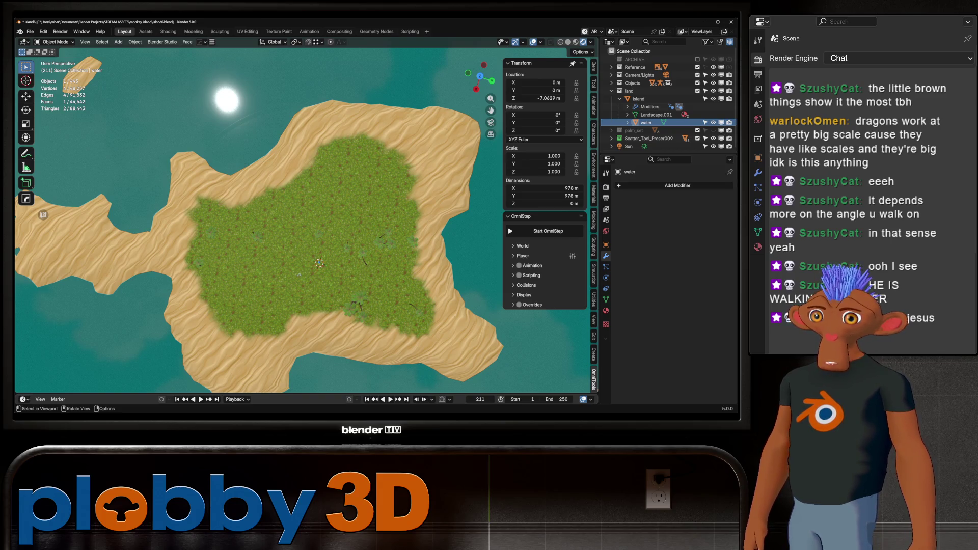
pyautogui.hotkey('shift', '`')
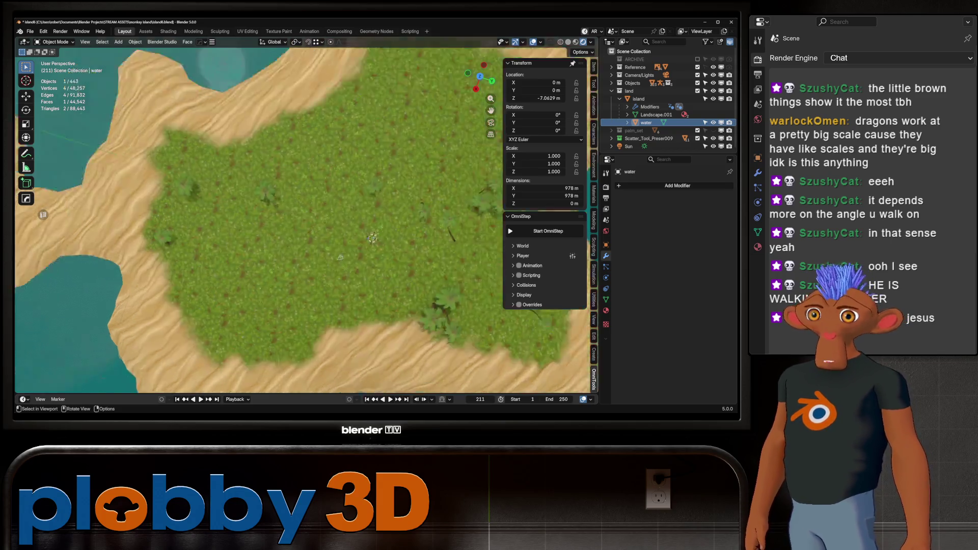
pyautogui.press('w')
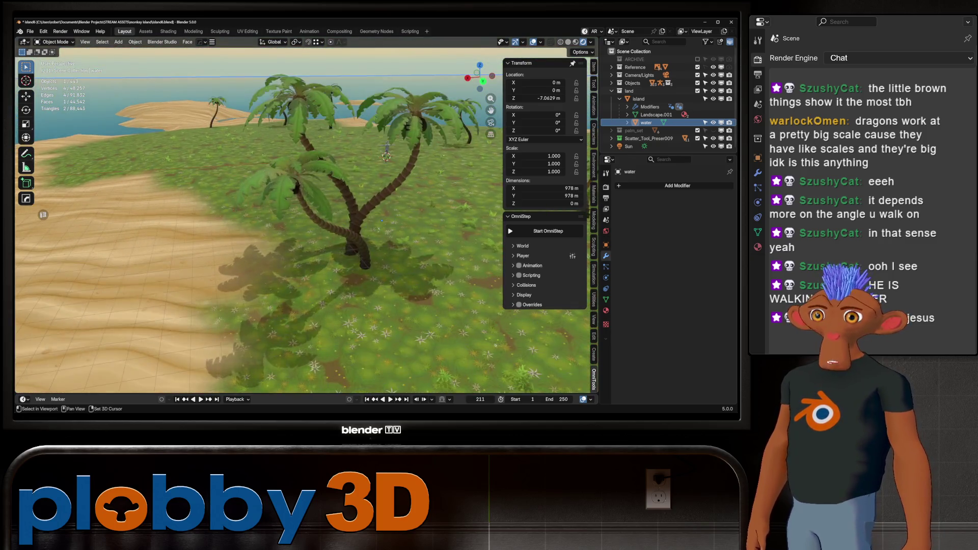
pyautogui.press('Return')
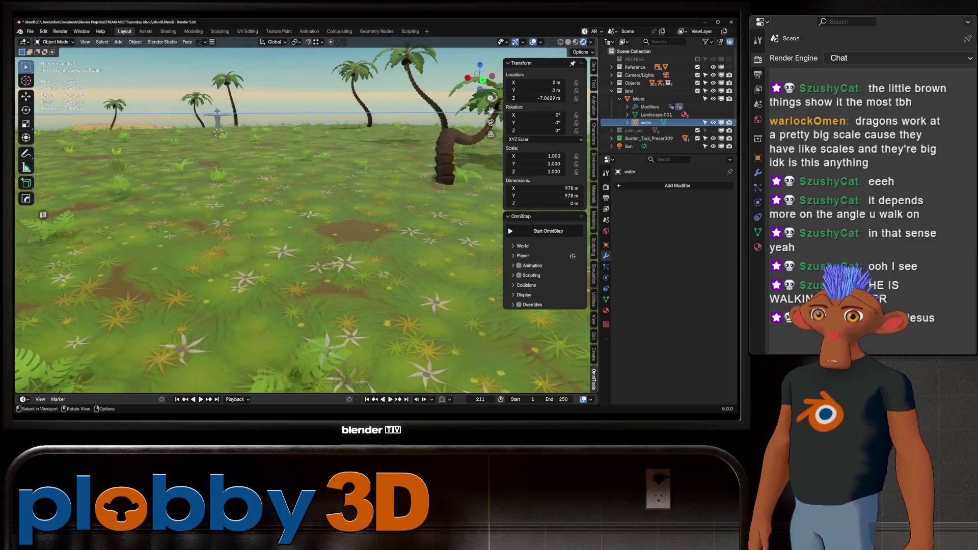
# Switch through the Assets workspace to Shading and select the island object.
pyautogui.hotkey('ctrl', 'pagedown')
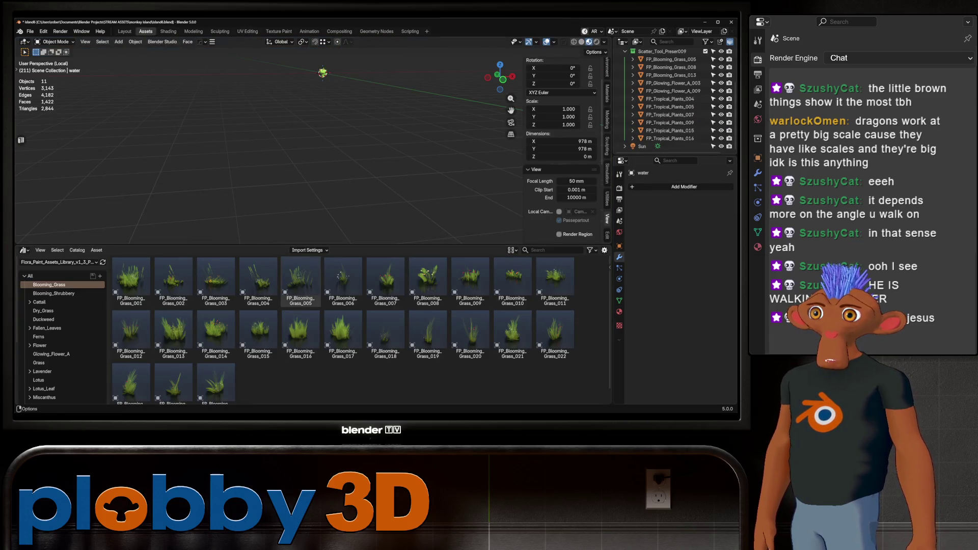
pyautogui.hotkey('ctrl', 'pagedown')
pyautogui.click(306, 214)
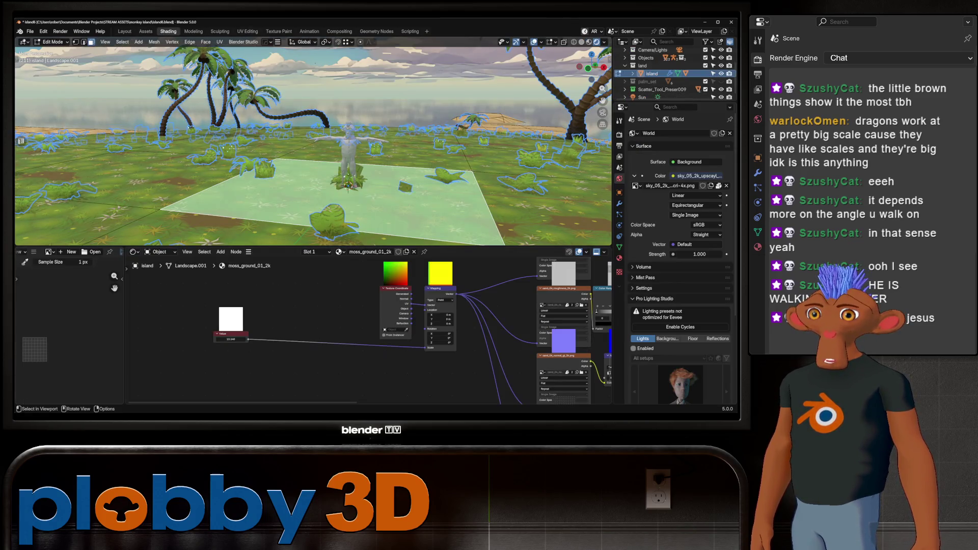
pyautogui.scroll(3, 306, 153)
pyautogui.scroll(2, 306, 153)
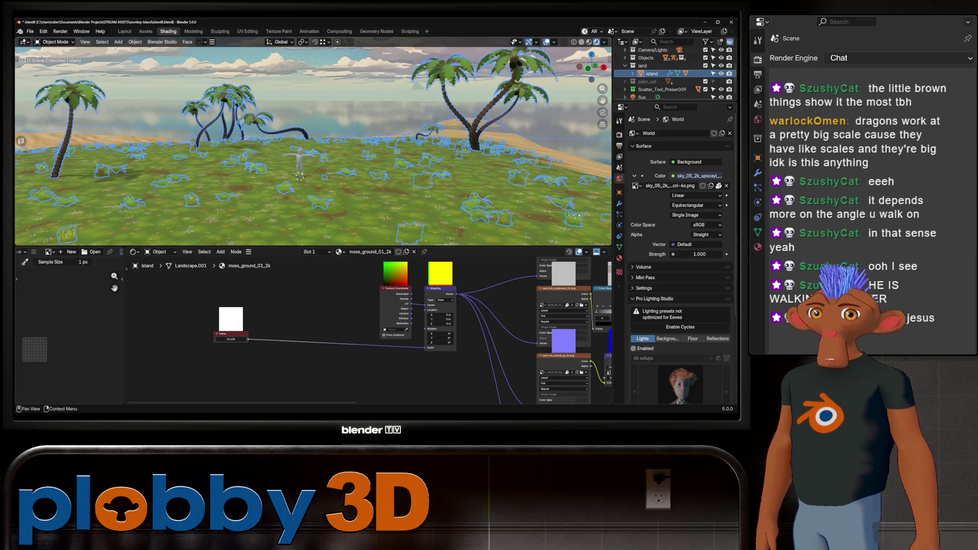
# Disable viewport display of the island's palm tree and small plant Scatter modifiers.
pyautogui.click(619, 204)
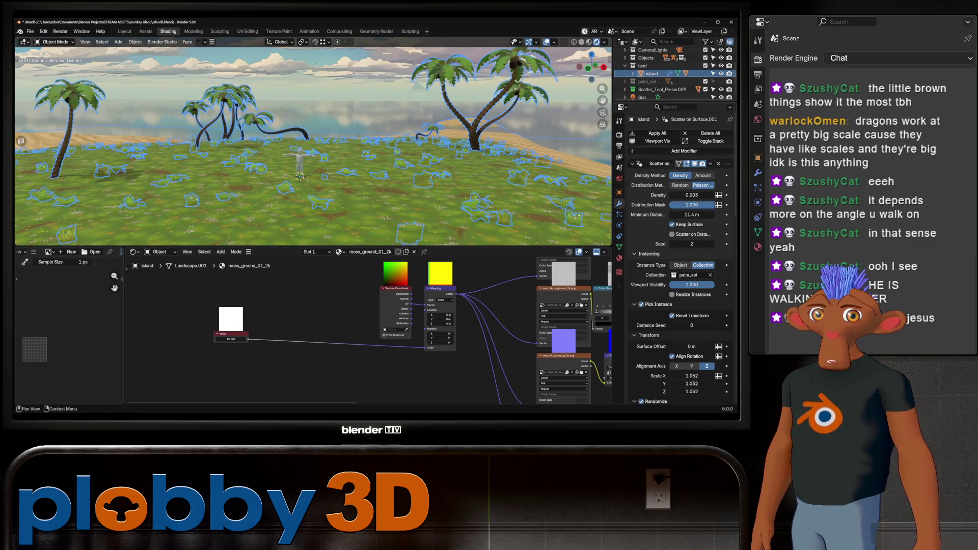
pyautogui.click(658, 141)
pyautogui.scroll(2, 306, 152)
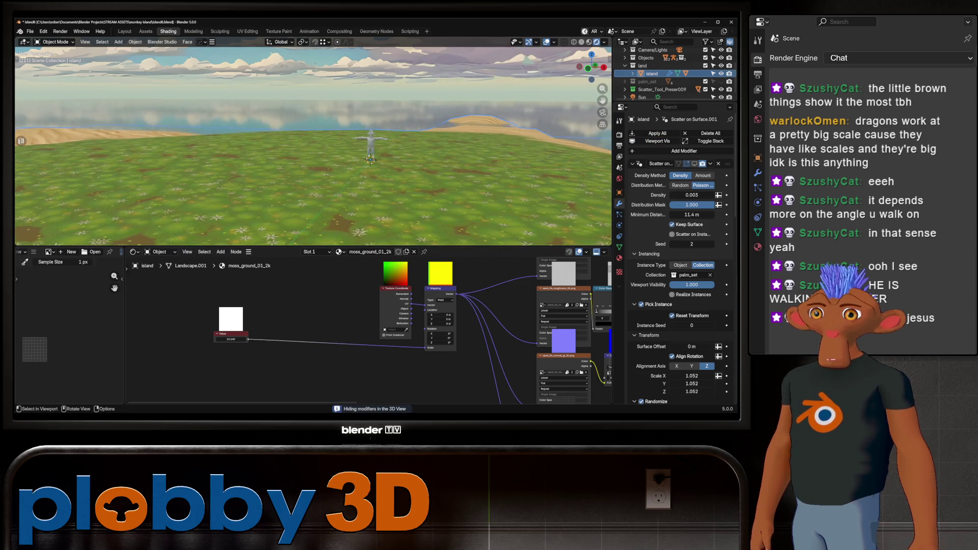
pyautogui.scroll(2, 306, 152)
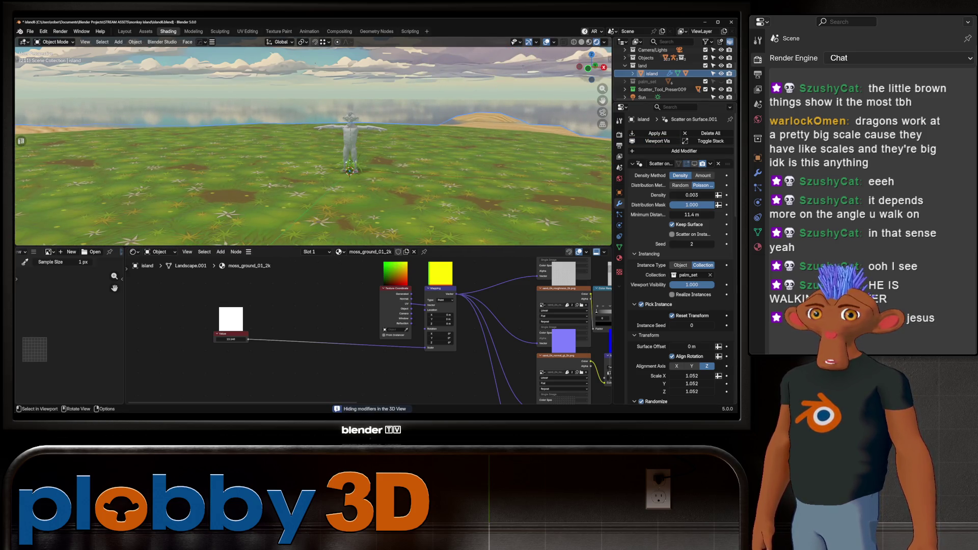
pyautogui.click(721, 89)
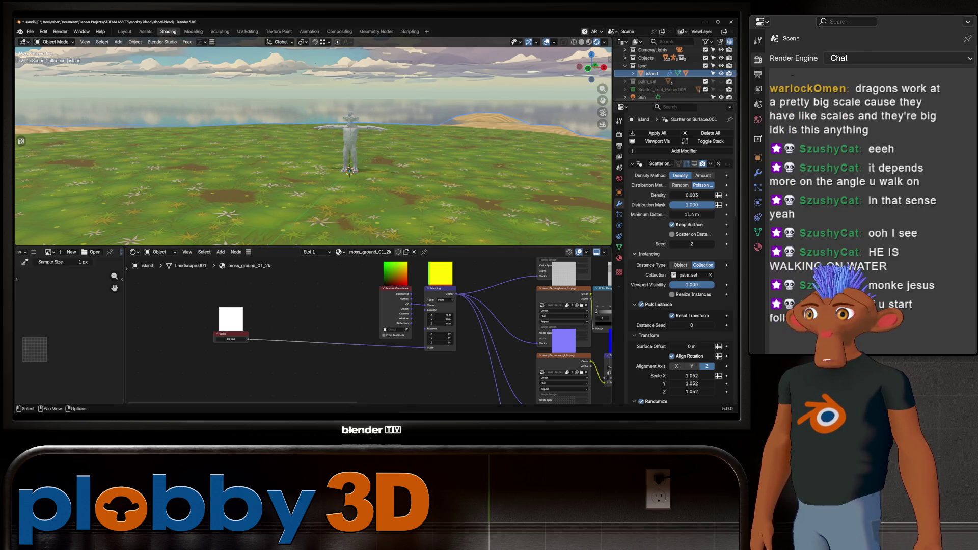
# Orbit down to ground level near the figure, move the value node up, and bring up the Shift+A add menu.
pyautogui.moveTo(313, 145); pyautogui.dragTo(439, 173, button='middle')
pyautogui.moveTo(313, 153); pyautogui.dragTo(314, 108, button='middle')
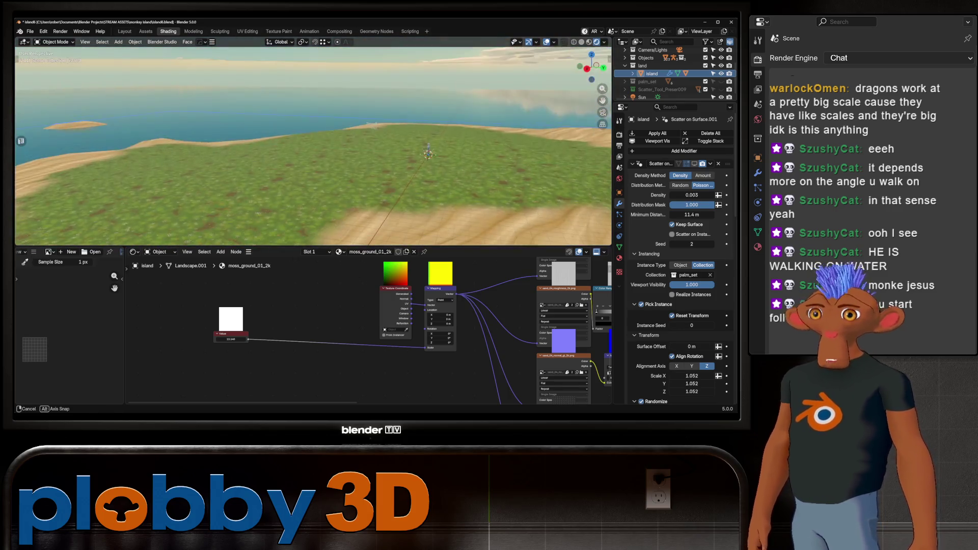
pyautogui.moveTo(314, 153)
pyautogui.keyDown('ctrl'); pyautogui.mouseDown(button='middle')
pyautogui.moveTo(313, 122)
pyautogui.moveTo(321, 141)
pyautogui.mouseUp(button='middle'); pyautogui.keyUp('ctrl')
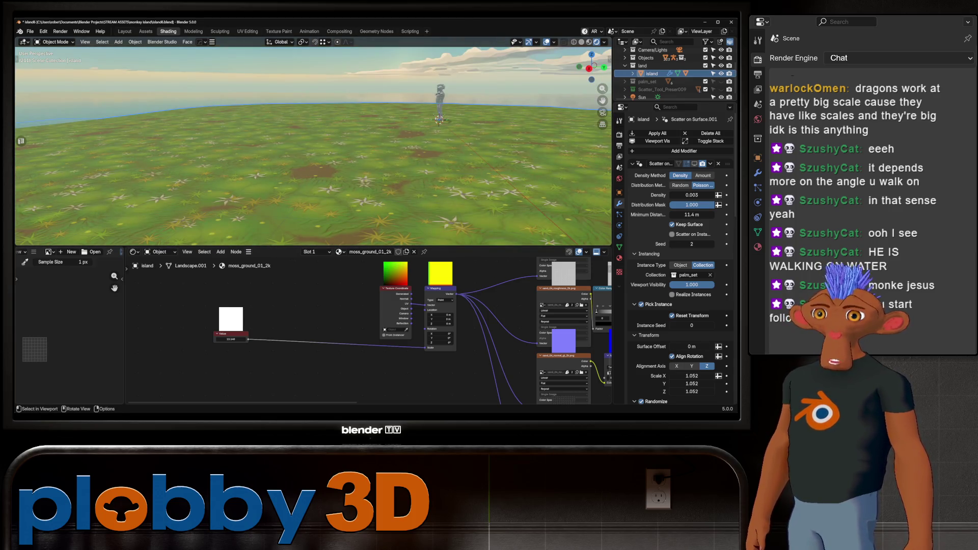
pyautogui.moveTo(314, 153); pyautogui.dragTo(322, 141, button='middle')
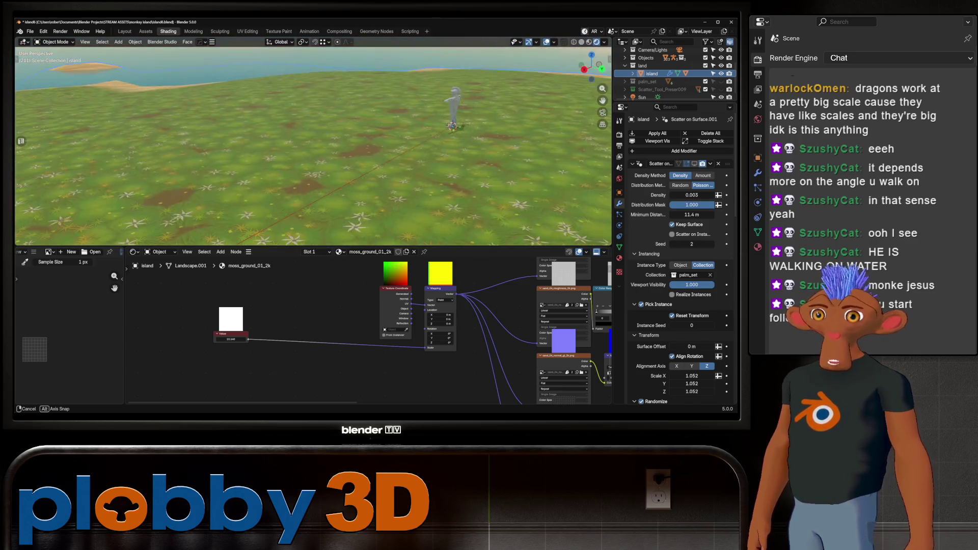
pyautogui.moveTo(314, 145); pyautogui.dragTo(325, 137, button='middle')
pyautogui.scroll(-2, 366, 329)
pyautogui.scroll(-2, 367, 329)
pyautogui.scroll(-2, 367, 328)
pyautogui.scroll(-1, 368, 329)
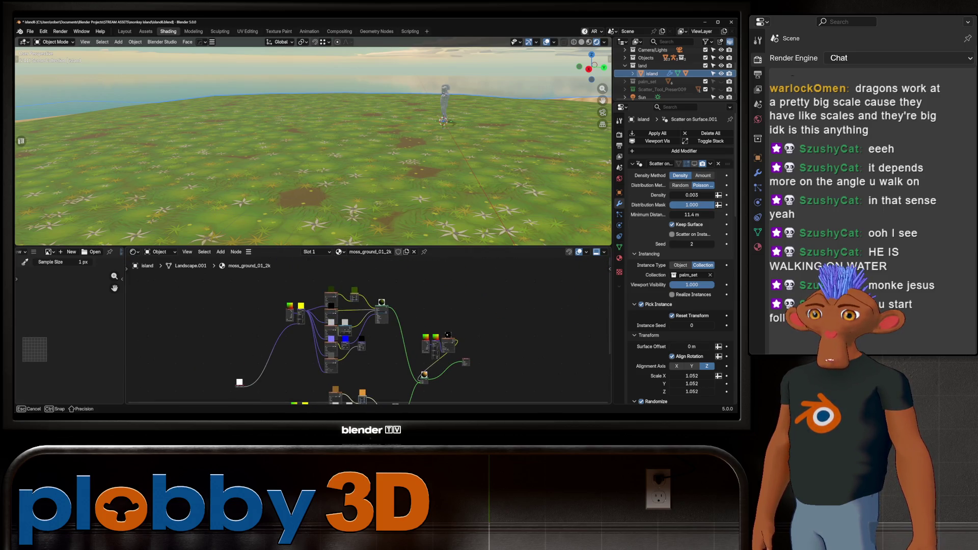
pyautogui.scroll(1, 239, 382)
pyautogui.scroll(1, 240, 382)
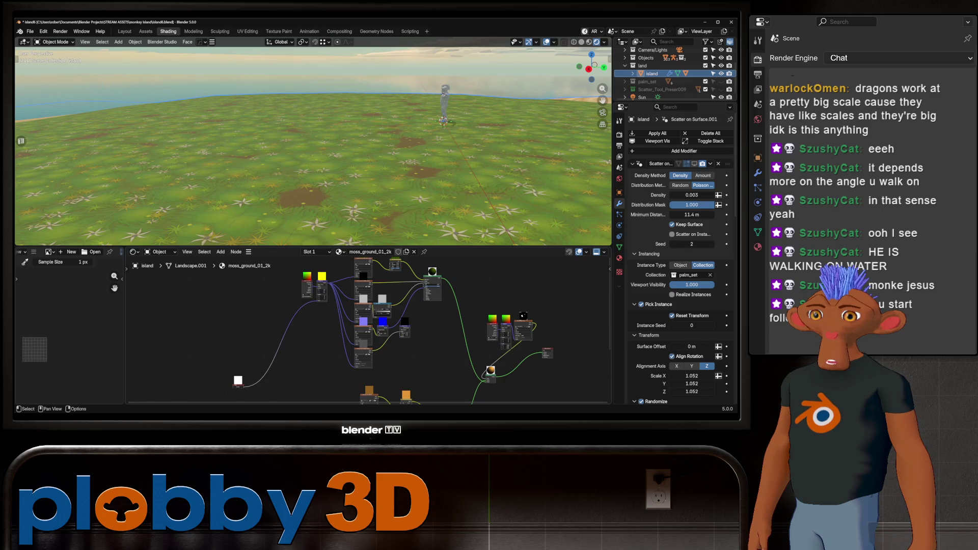
pyautogui.moveTo(238, 381)
pyautogui.mouseDown()
pyautogui.moveTo(258, 315)
pyautogui.moveTo(247, 317)
pyautogui.mouseUp()
pyautogui.hotkey('shift', 'a')
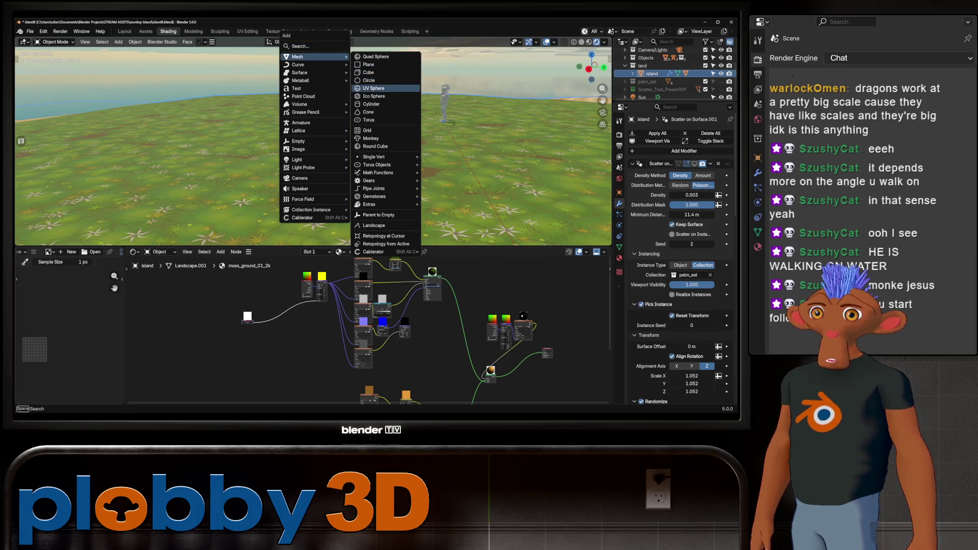
# Add a UV sphere with Shade Auto Smooth and frame it in the Assets workspace.
pyautogui.moveTo(306, 57)
pyautogui.click(374, 80)
pyautogui.rightClick(310, 147)
pyautogui.click(306, 147)
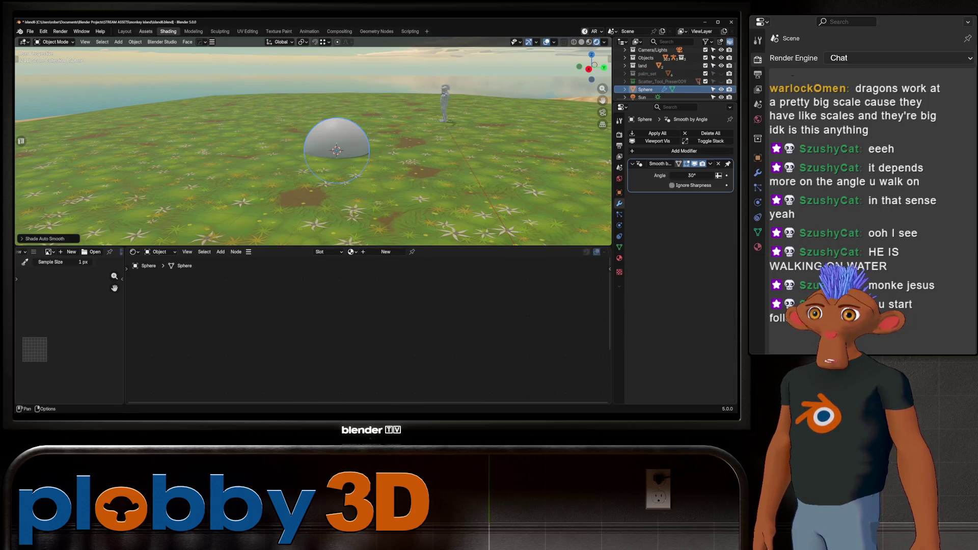
pyautogui.hotkey('ctrl', 'pageup')
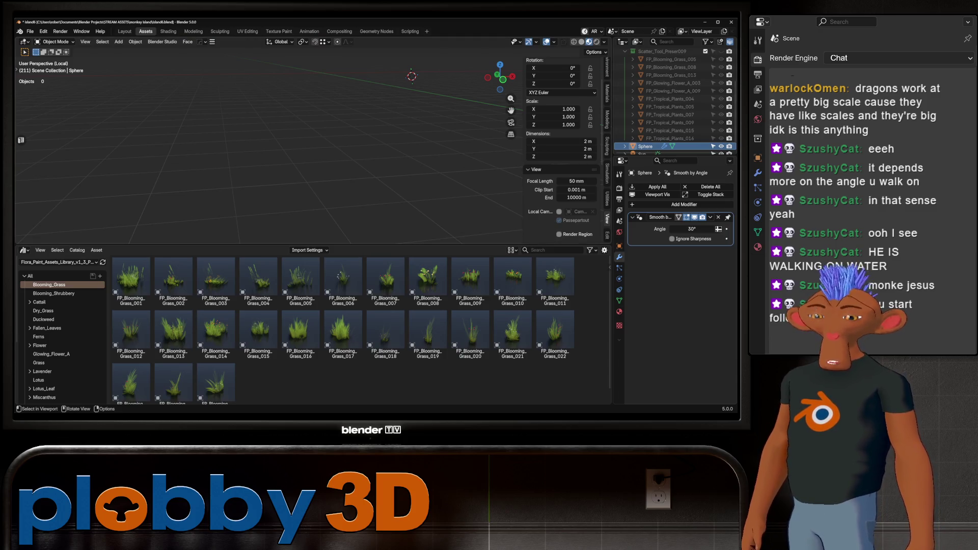
pyautogui.press('KP_Divide')
pyautogui.press('KP_Decimal')
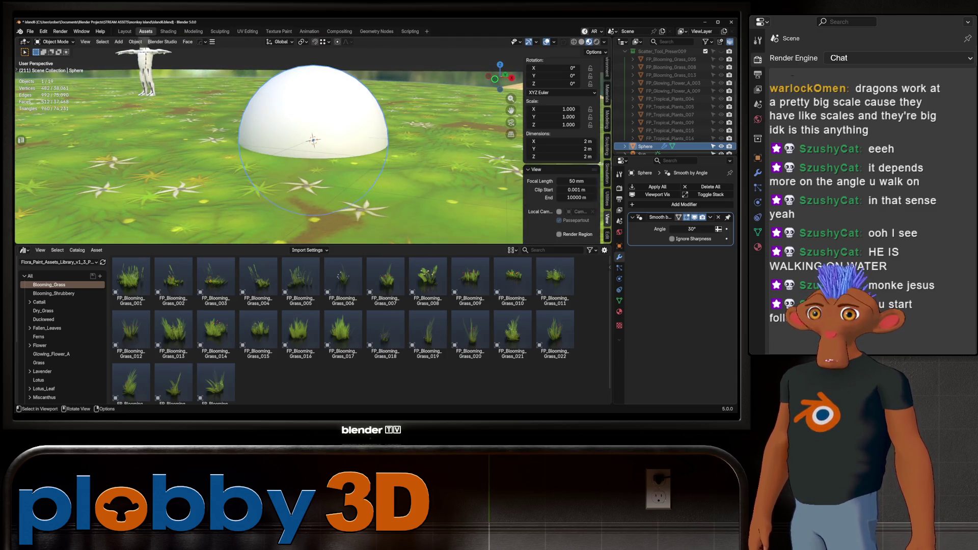
# From the Sylized_PBR library, drag grass_01 then ground_05_2k onto the sphere.
pyautogui.click(61, 263)
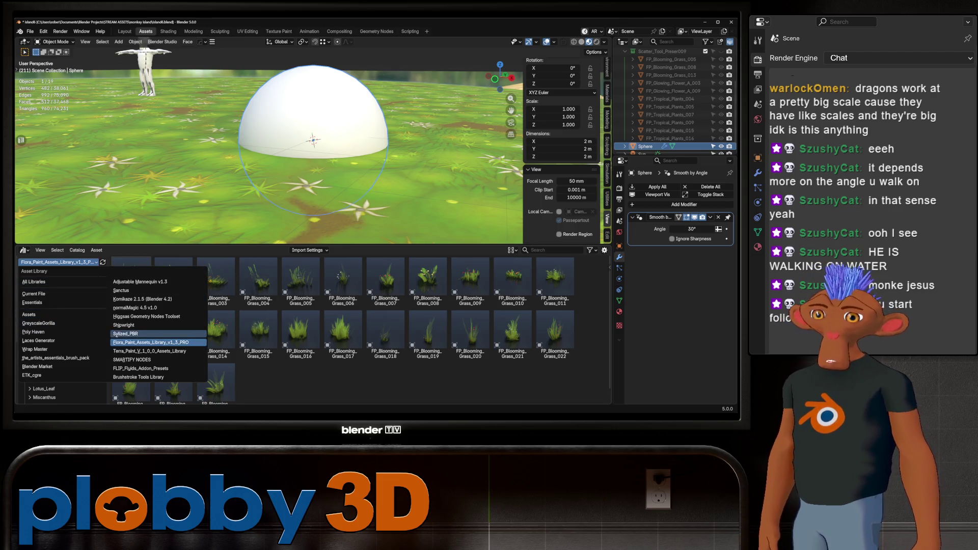
pyautogui.click(134, 333)
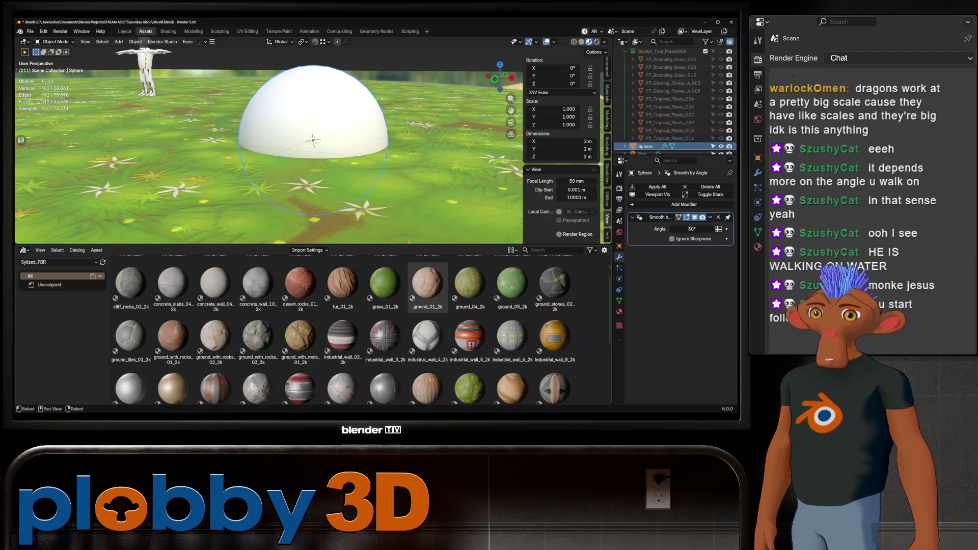
pyautogui.scroll(-3, 513, 336)
pyautogui.scroll(-2, 512, 336)
pyautogui.scroll(2, 470, 366)
pyautogui.scroll(2, 428, 345)
pyautogui.scroll(1, 385, 330)
pyautogui.moveTo(385, 330); pyautogui.dragTo(310, 114)
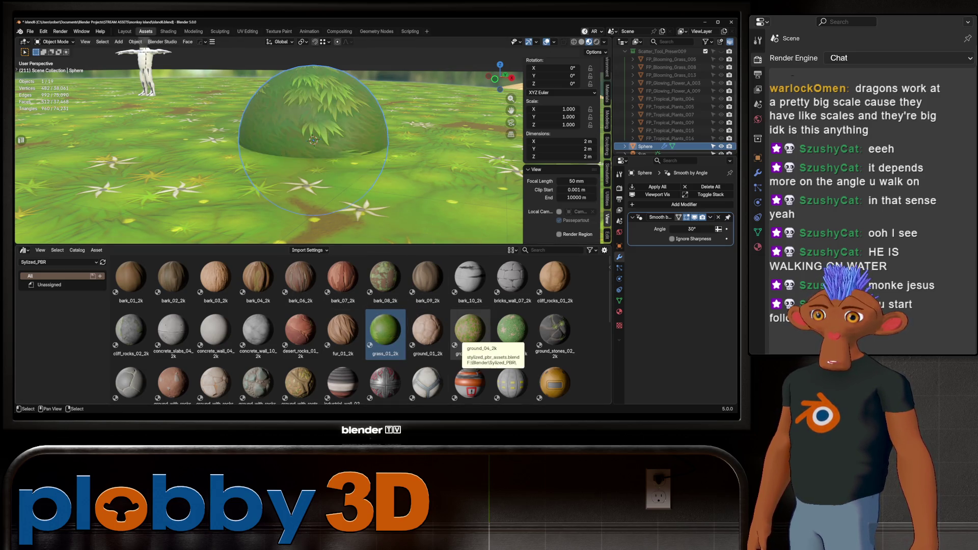
pyautogui.moveTo(511, 331); pyautogui.dragTo(299, 136)
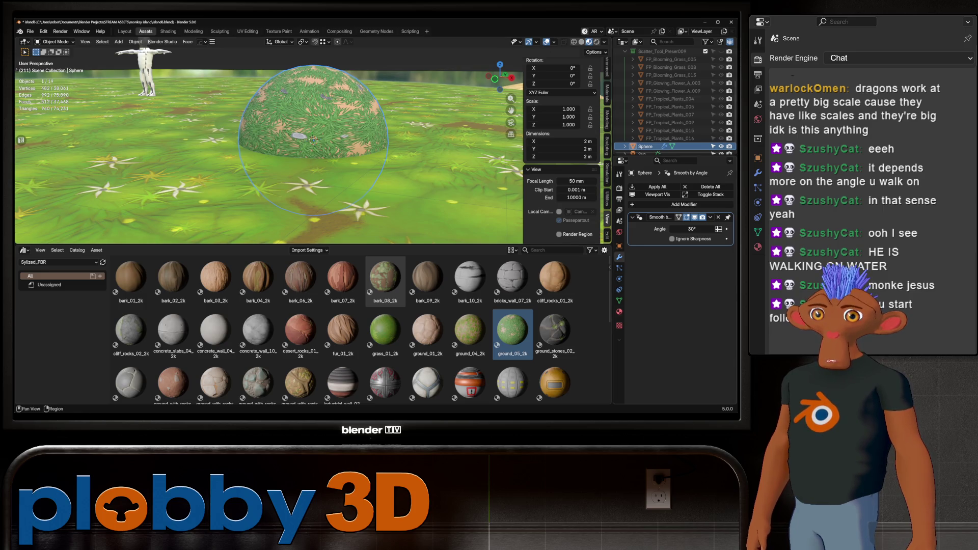
# Add a second material slot to the sphere and assign grass_01_2k with fake user enabled.
pyautogui.click(620, 312)
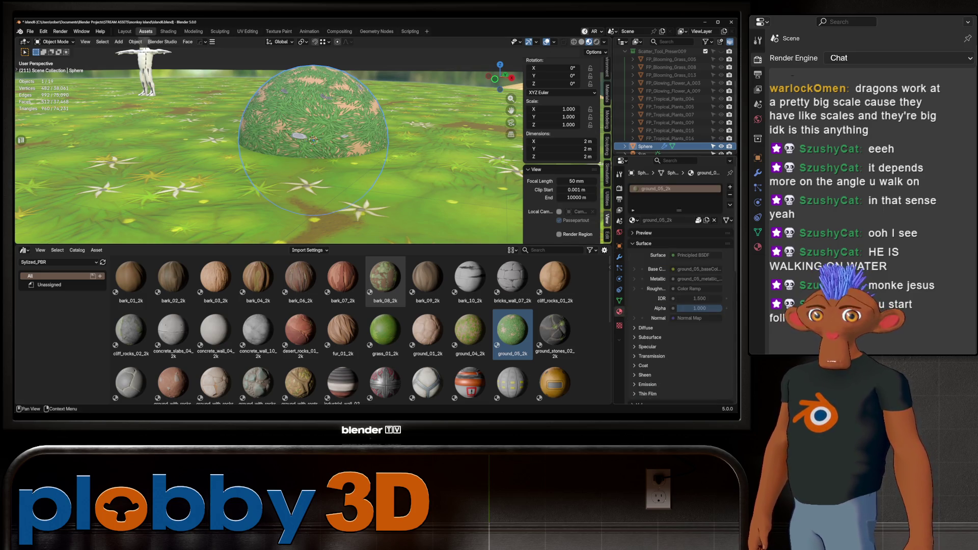
pyautogui.click(730, 187)
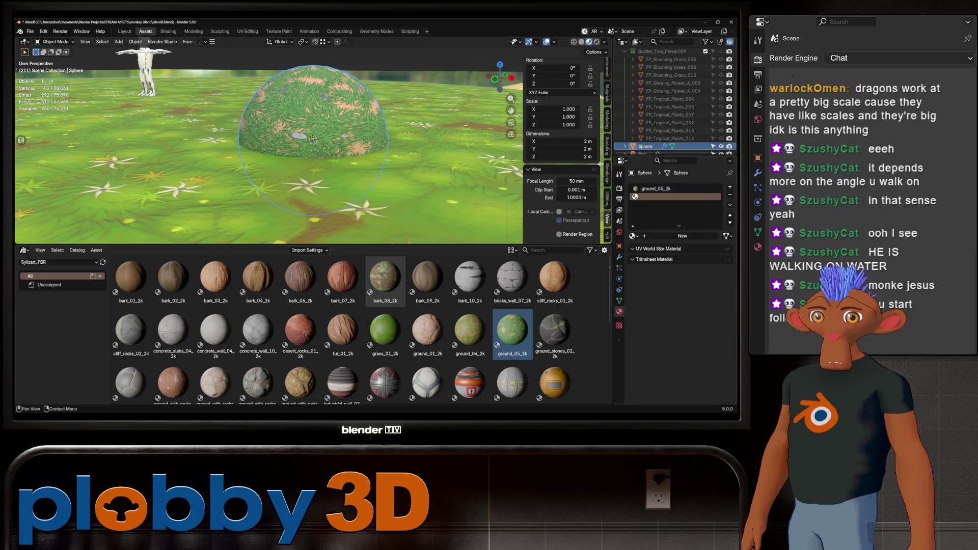
pyautogui.click(633, 236)
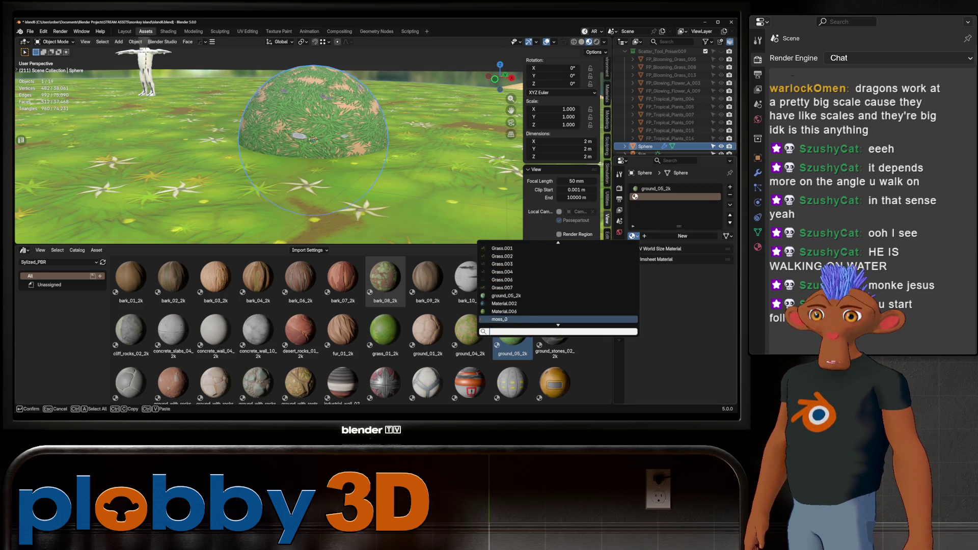
pyautogui.scroll(-3, 498, 303)
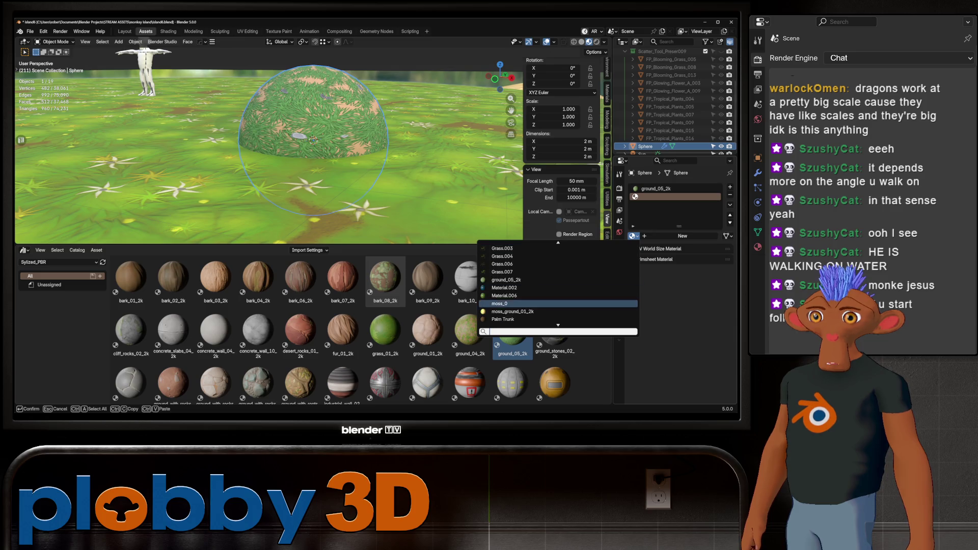
pyautogui.scroll(-2, 558, 291)
pyautogui.scroll(-2, 558, 290)
pyautogui.scroll(-2, 558, 291)
pyautogui.scroll(-3, 558, 305)
pyautogui.scroll(-3, 558, 291)
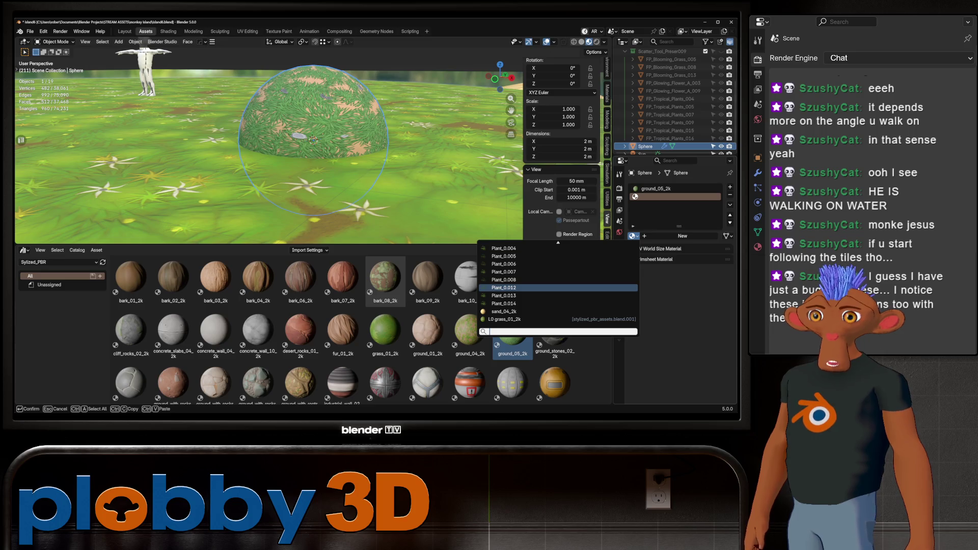
pyautogui.click(504, 319)
pyautogui.click(698, 236)
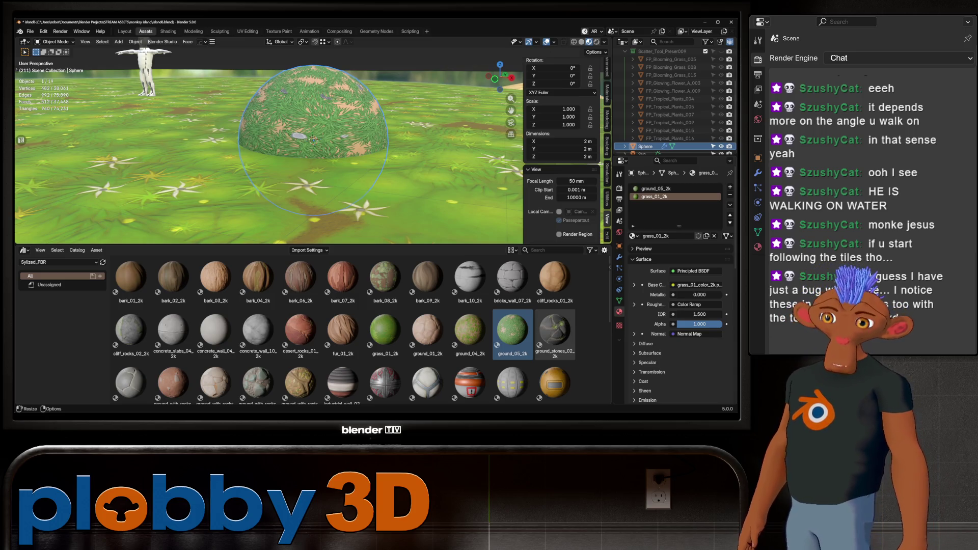
# Orbit higher over the sphere and move to the Shading workspace.
pyautogui.moveTo(305, 146)
pyautogui.mouseDown(button='middle')
pyautogui.moveTo(322, 146)
pyautogui.moveTo(321, 176)
pyautogui.mouseUp(button='middle')
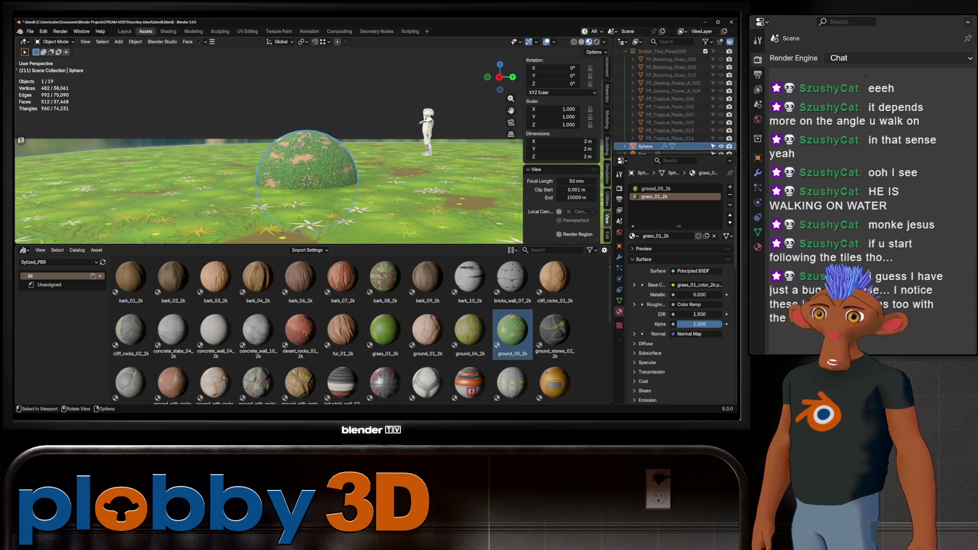
pyautogui.hotkey('ctrl', 'pagedown')
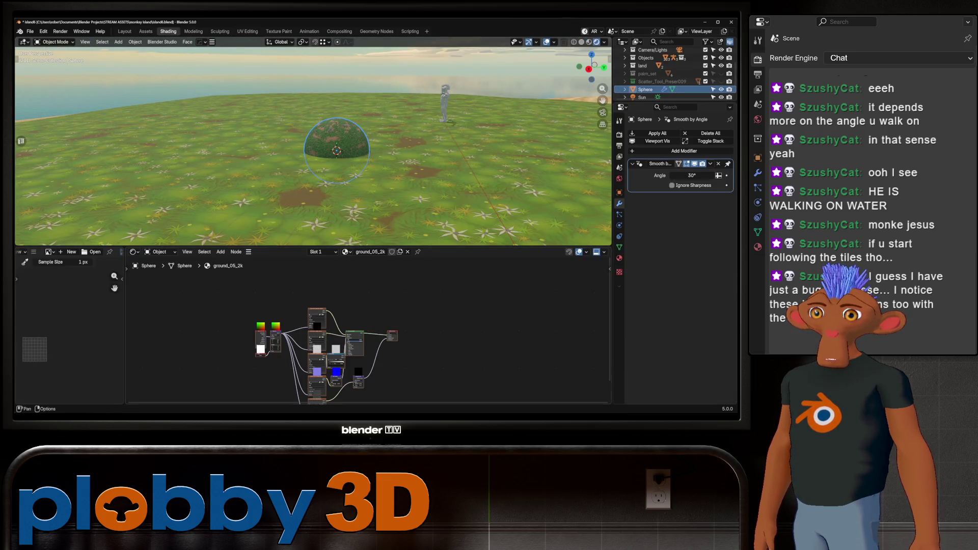
# Rearrange the grass_01_2k shader output nodes, undoing an accidental deletion.
pyautogui.click(315, 251)
pyautogui.click(317, 277)
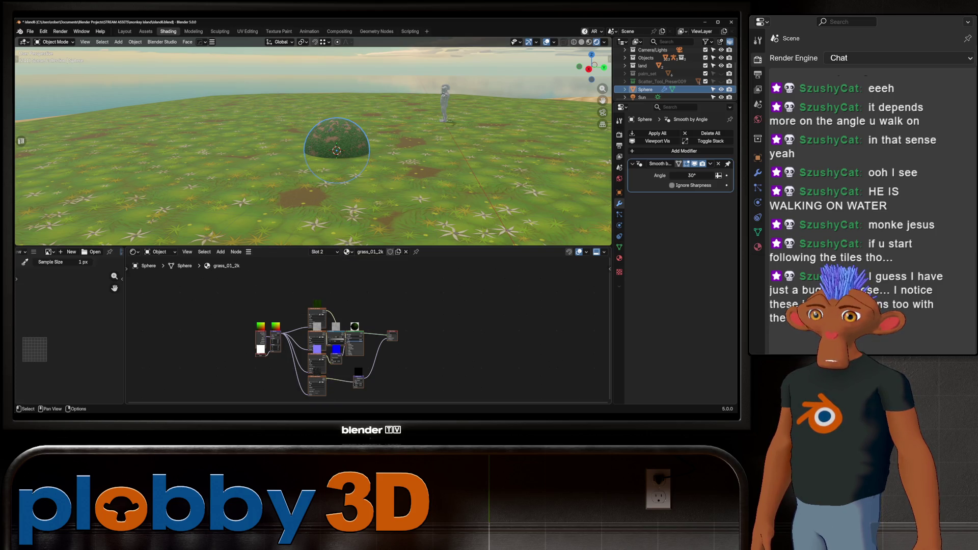
pyautogui.moveTo(444, 400); pyautogui.dragTo(400, 373, button='middle')
pyautogui.moveTo(401, 373)
pyautogui.mouseDown()
pyautogui.moveTo(305, 297)
pyautogui.moveTo(474, 314)
pyautogui.mouseUp()
pyautogui.press('Delete')
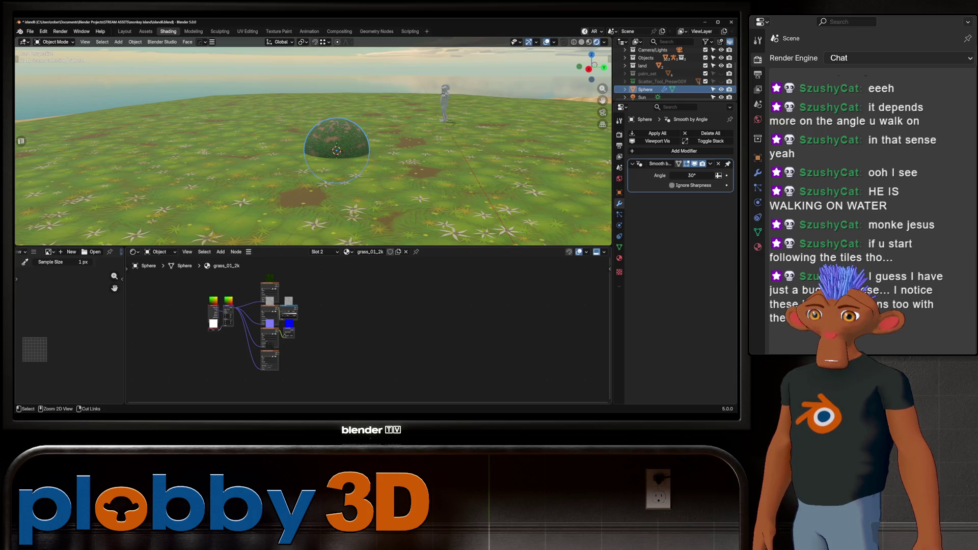
pyautogui.hotkey('ctrl', 'z')
pyautogui.moveTo(475, 309)
pyautogui.mouseDown()
pyautogui.moveTo(310, 305)
pyautogui.moveTo(334, 303)
pyautogui.mouseUp()
# Select all material nodes and make the island the active object.
pyautogui.press('a')
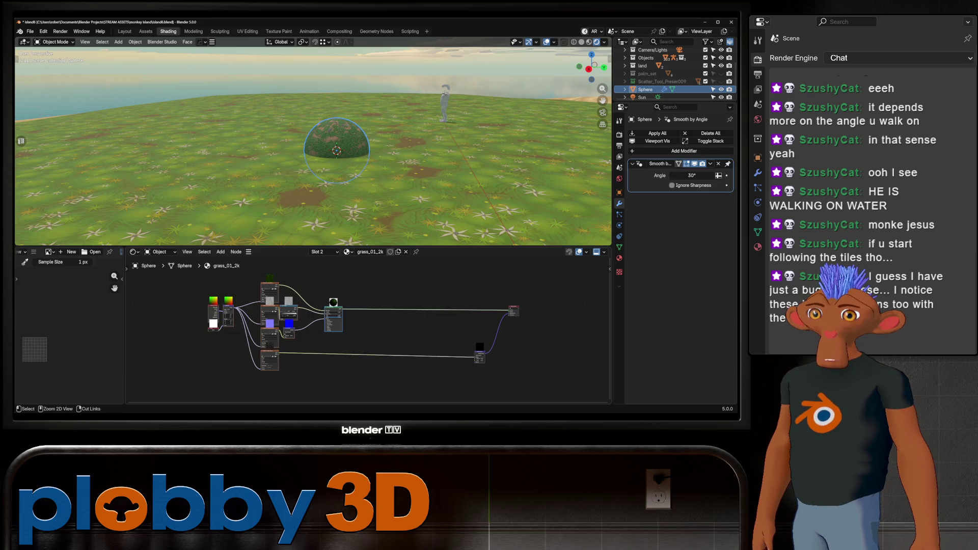
pyautogui.click(305, 191)
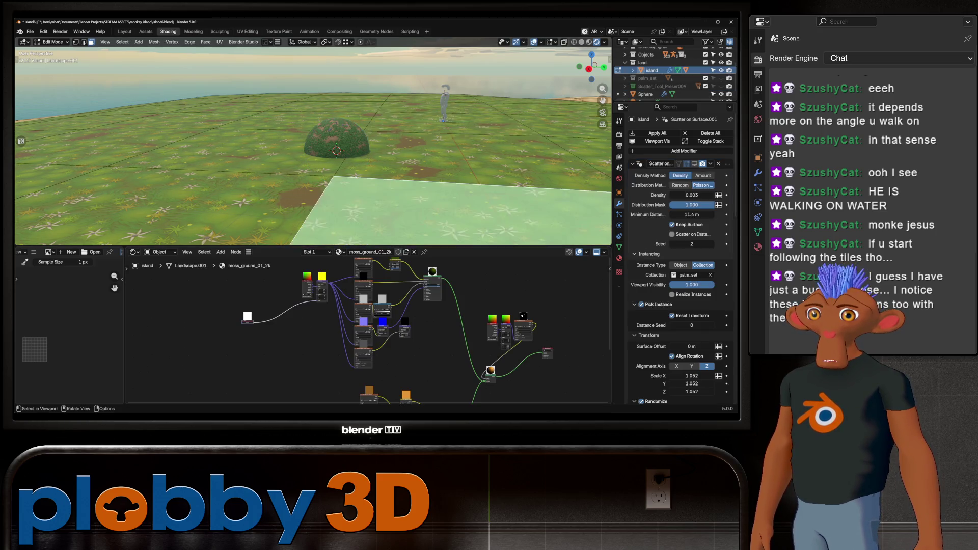
pyautogui.scroll(-3, 306, 348)
# Hide the grey tiled ground plane and link a second texture node cluster into the moss_ground_01_2k material.
pyautogui.moveTo(368, 349); pyautogui.dragTo(365, 373)
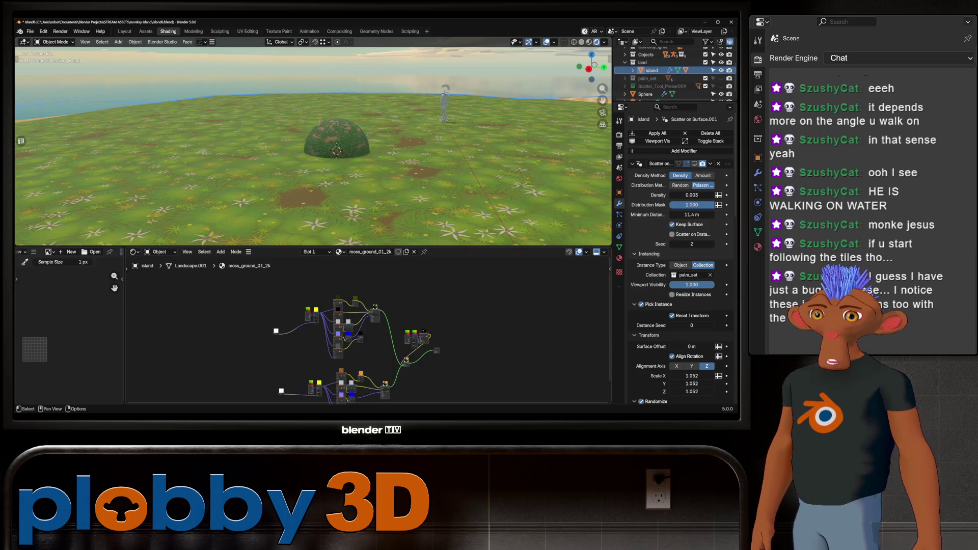
pyautogui.press('Delete')
pyautogui.hotkey('ctrl', 'z')
pyautogui.scroll(3, 326, 347)
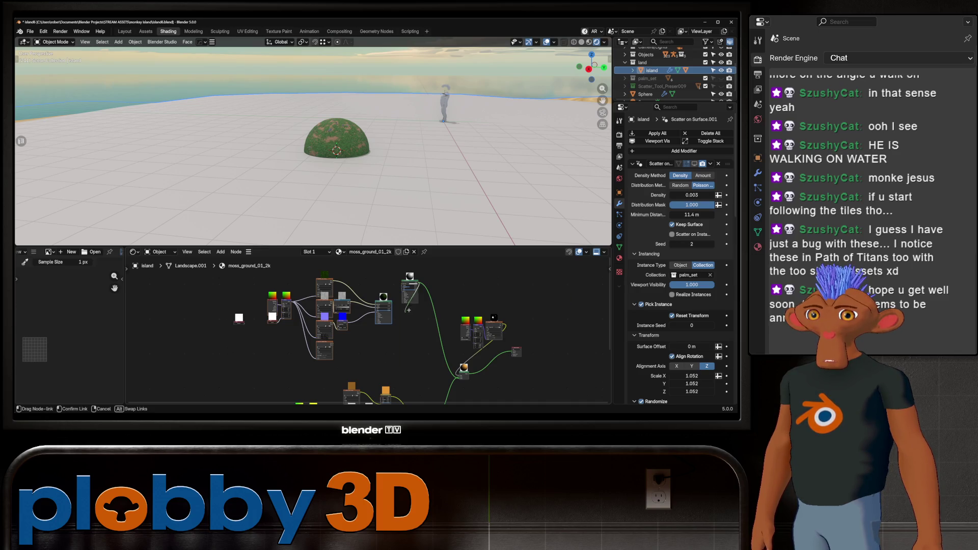
pyautogui.scroll(2, 397, 300)
pyautogui.scroll(2, 398, 300)
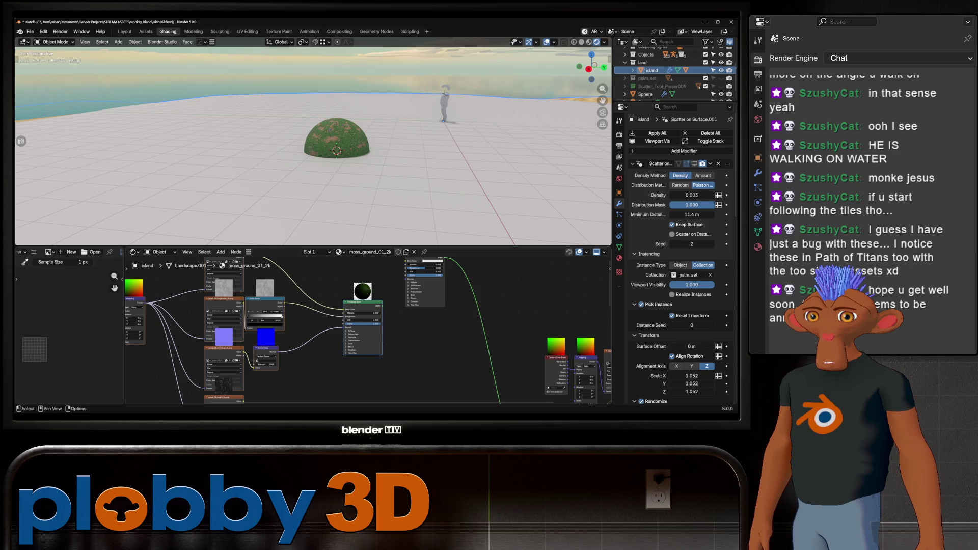
pyautogui.hotkey('ctrl', 'z')
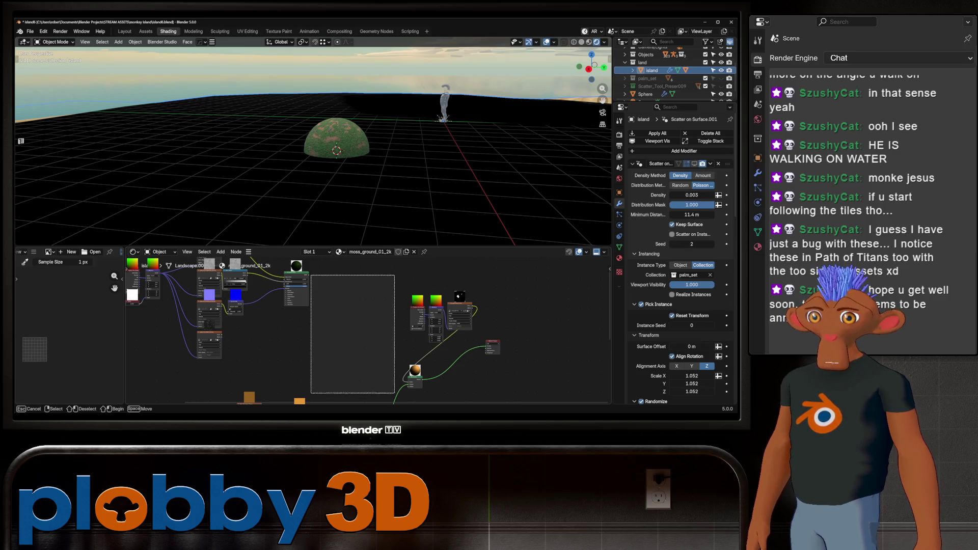
pyautogui.scroll(2, 358, 318)
pyautogui.scroll(-2, 285, 306)
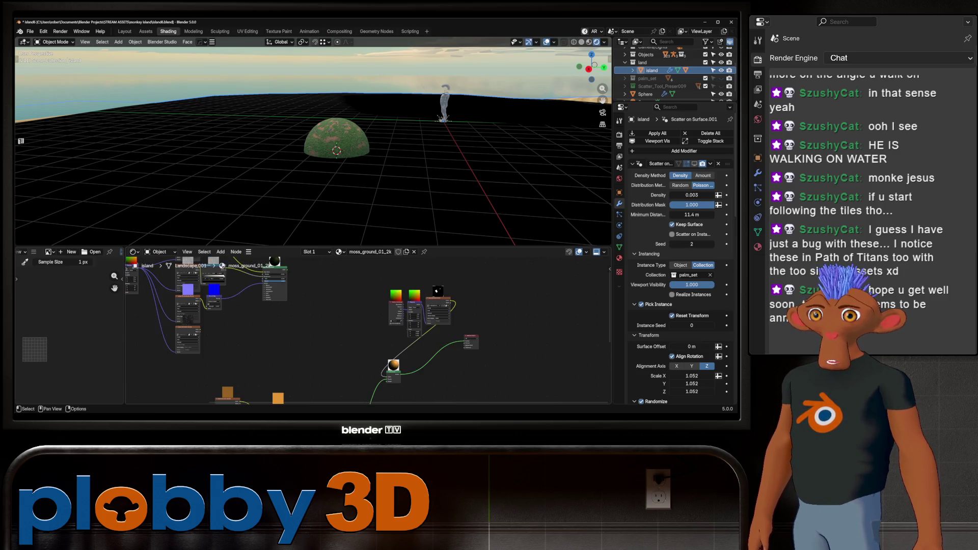
pyautogui.moveTo(287, 269); pyautogui.dragTo(392, 377)
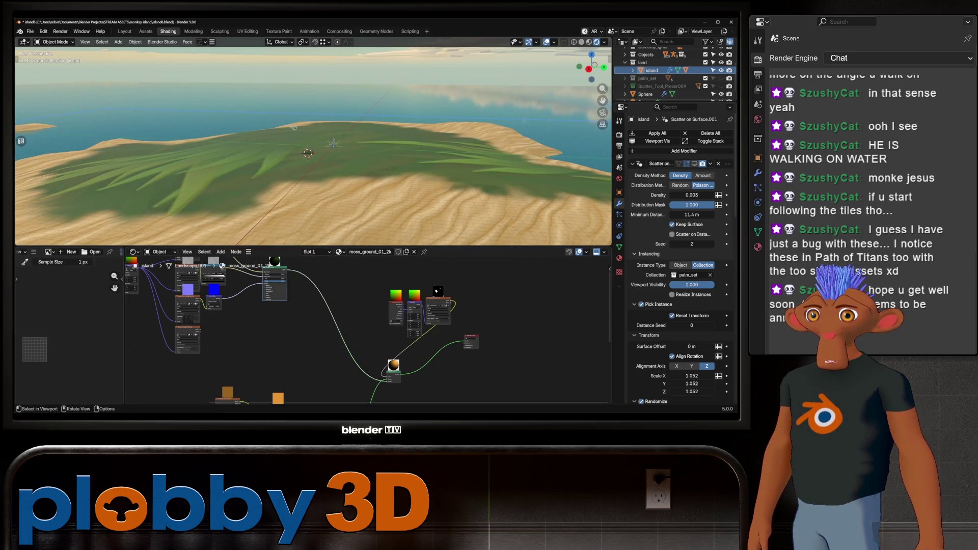
pyautogui.scroll(1, 391, 377)
# Drive the Mapping node's Scale from a single Value node for the grass texture.
pyautogui.moveTo(191, 306); pyautogui.dragTo(413, 394, button='middle')
pyautogui.scroll(1, 326, 380)
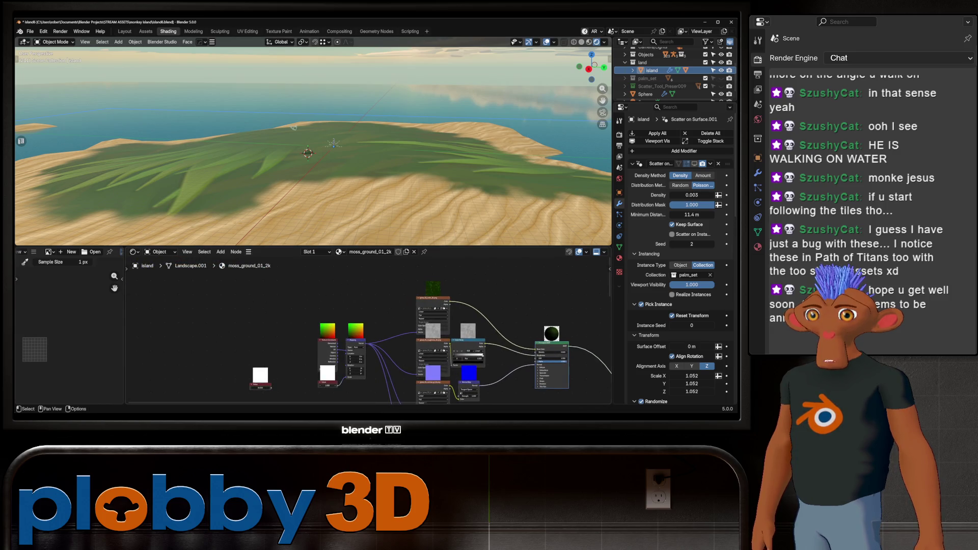
pyautogui.press('x')
pyautogui.moveTo(272, 388)
pyautogui.mouseDown()
pyautogui.moveTo(366, 387)
pyautogui.moveTo(341, 376)
pyautogui.mouseUp()
pyautogui.moveTo(306, 153); pyautogui.dragTo(306, 184, button='middle')
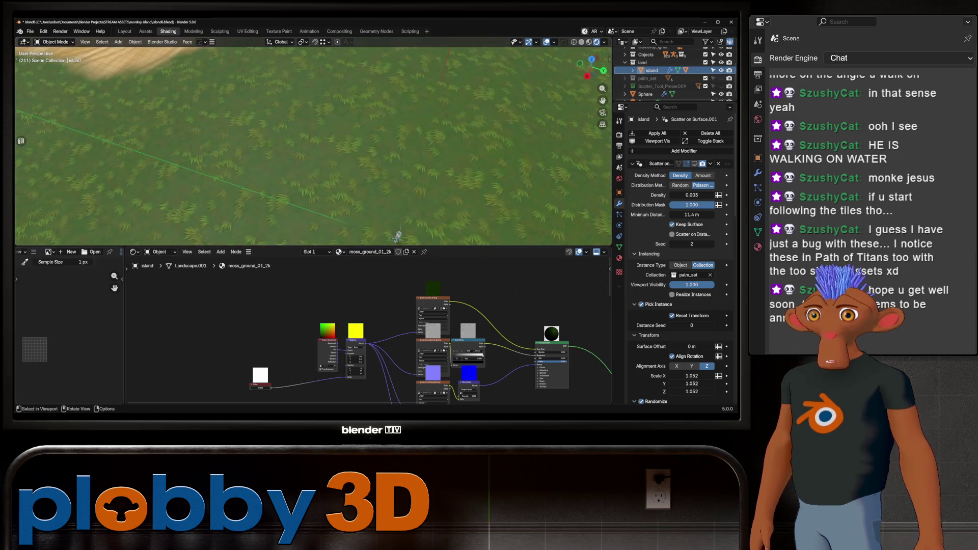
# Walk and fly around the island at ground level, circling the grey T-posed figure.
pyautogui.hotkey('shift', '`')
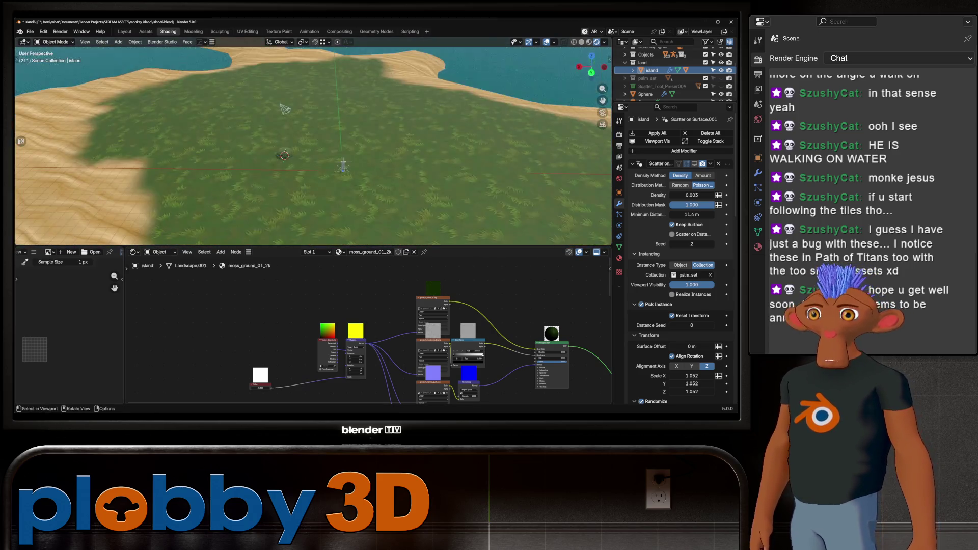
pyautogui.press('w')
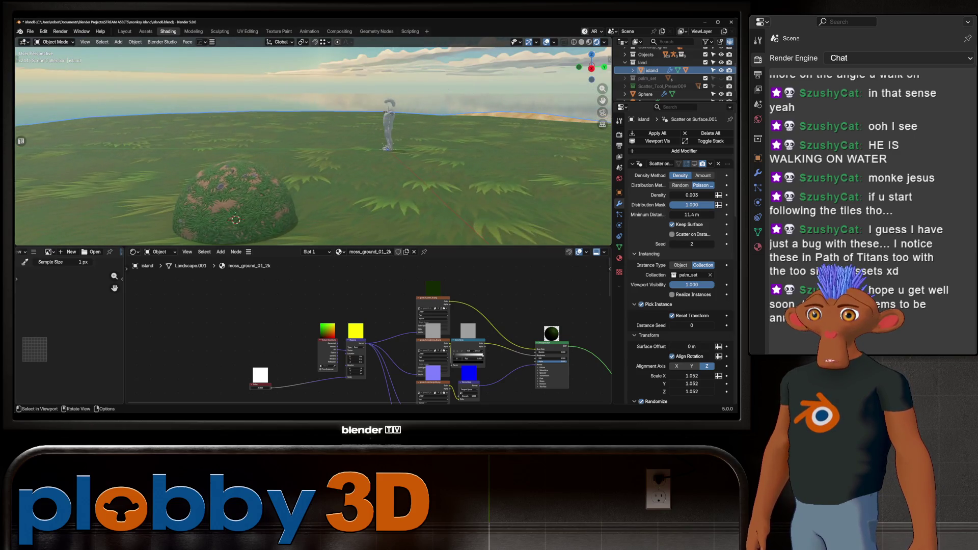
pyautogui.moveTo(306, 344); pyautogui.dragTo(393, 291, button='middle')
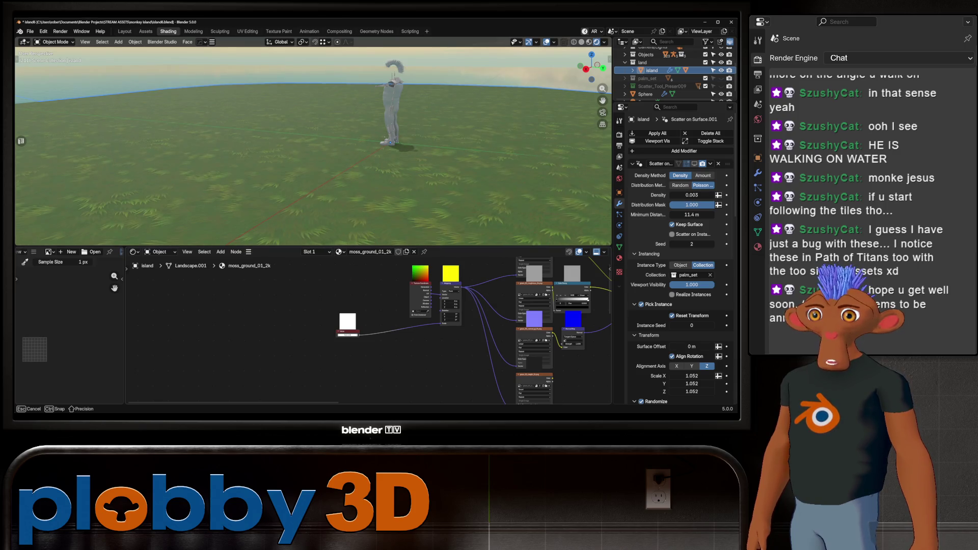
pyautogui.hotkey('shift', '`')
pyautogui.press('e')
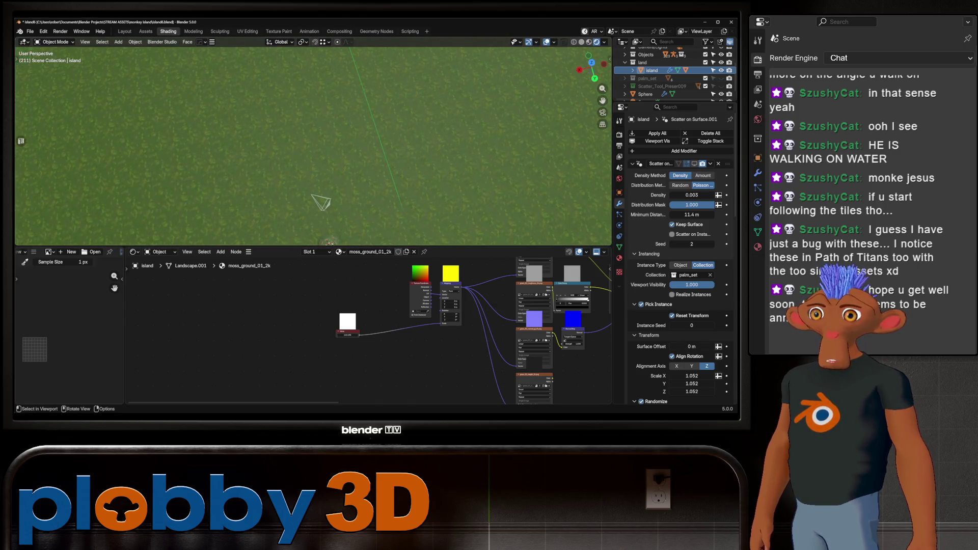
pyautogui.press('Tab')
pyautogui.press('Return')
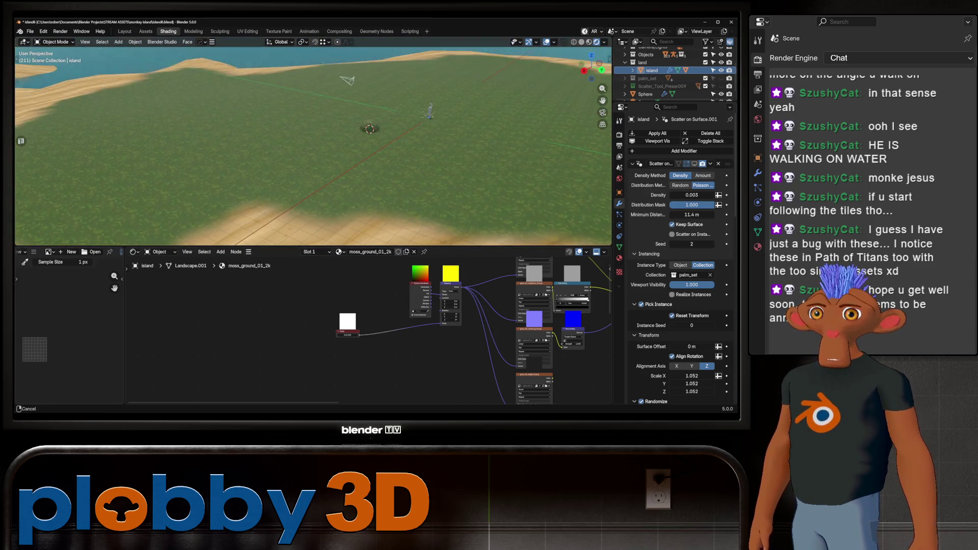
pyautogui.hotkey('shift', '`')
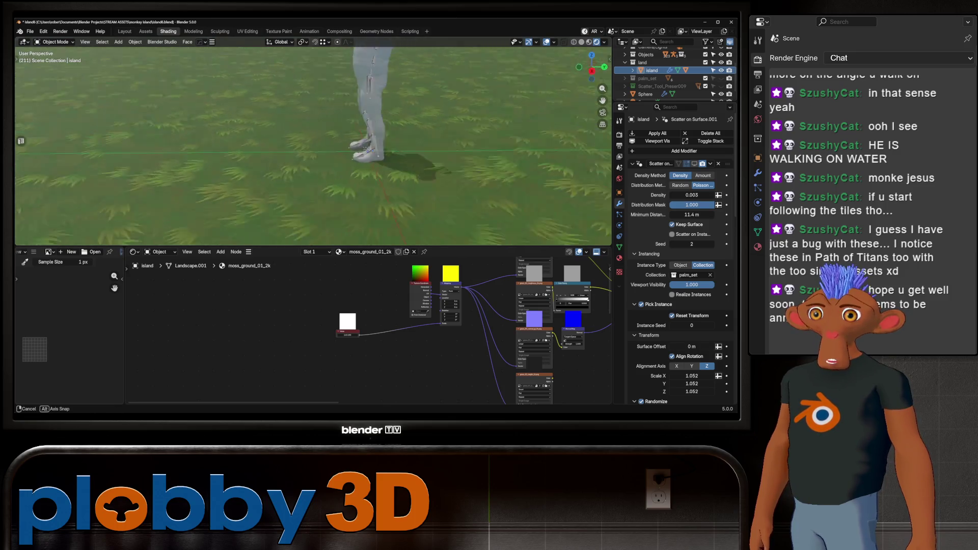
pyautogui.press('Return')
pyautogui.moveTo(314, 153)
pyautogui.mouseDown(button='middle')
pyautogui.moveTo(314, 123)
pyautogui.moveTo(314, 145)
pyautogui.moveTo(329, 153)
pyautogui.mouseUp(button='middle')
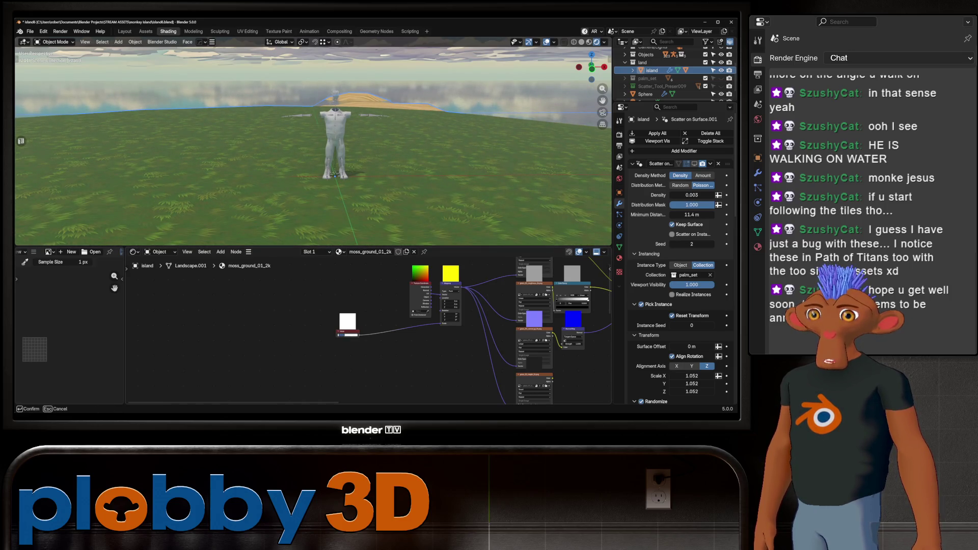
# Set the grass scale value to 10 and walk back from the character over the enlarged blades.
pyautogui.press('Return')
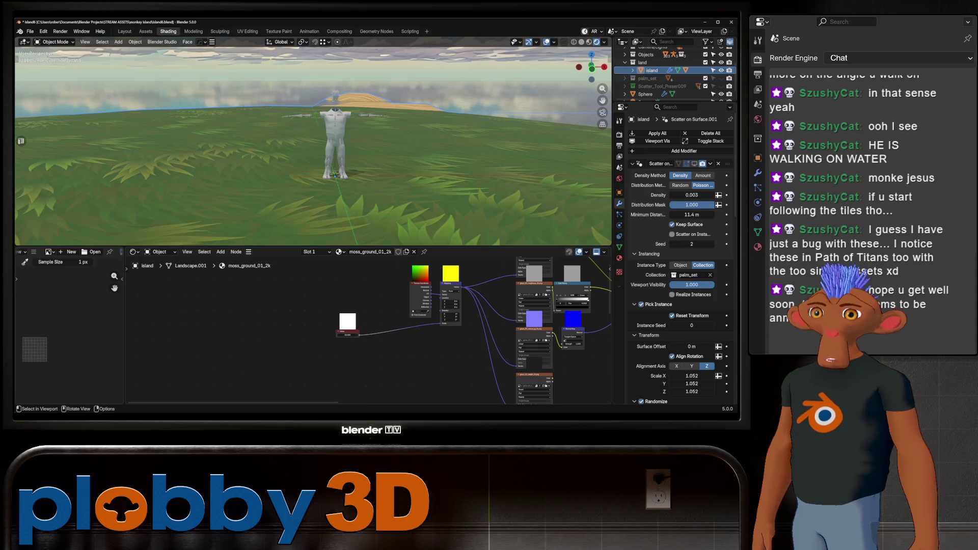
pyautogui.moveTo(314, 145)
pyautogui.mouseDown(button='middle')
pyautogui.moveTo(359, 191)
pyautogui.moveTo(344, 153)
pyautogui.mouseUp(button='middle')
pyautogui.scroll(5, 348, 146)
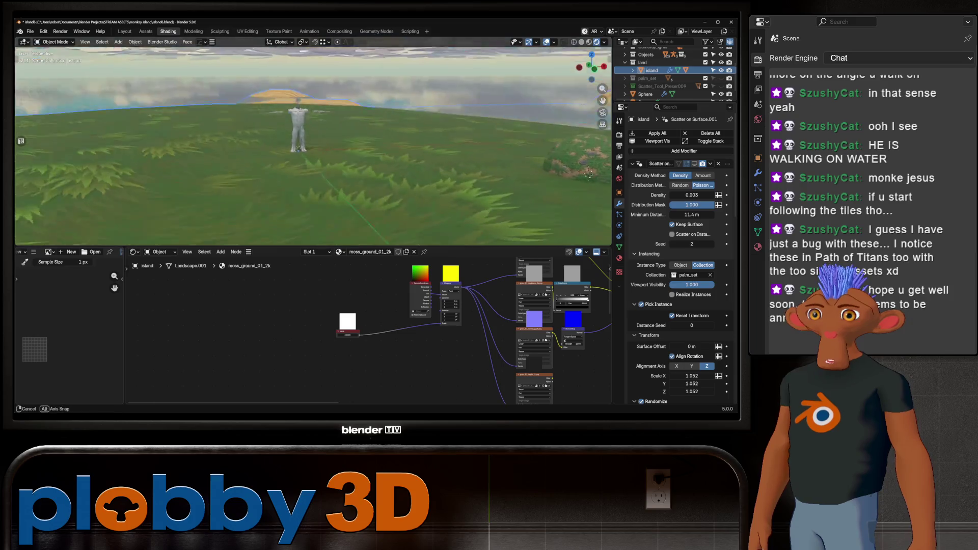
pyautogui.hotkey('shift', '`')
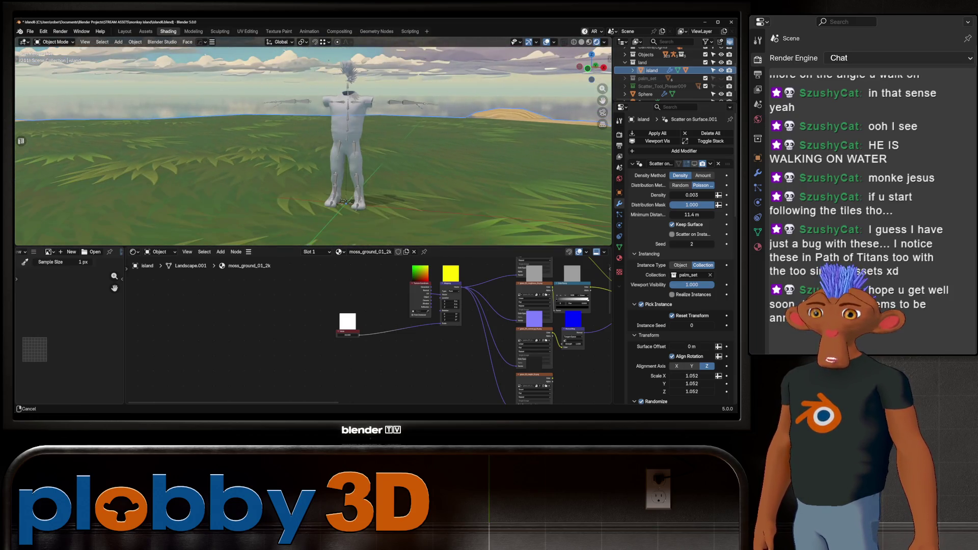
pyautogui.scroll(-2, 347, 345)
pyautogui.scroll(-2, 347, 344)
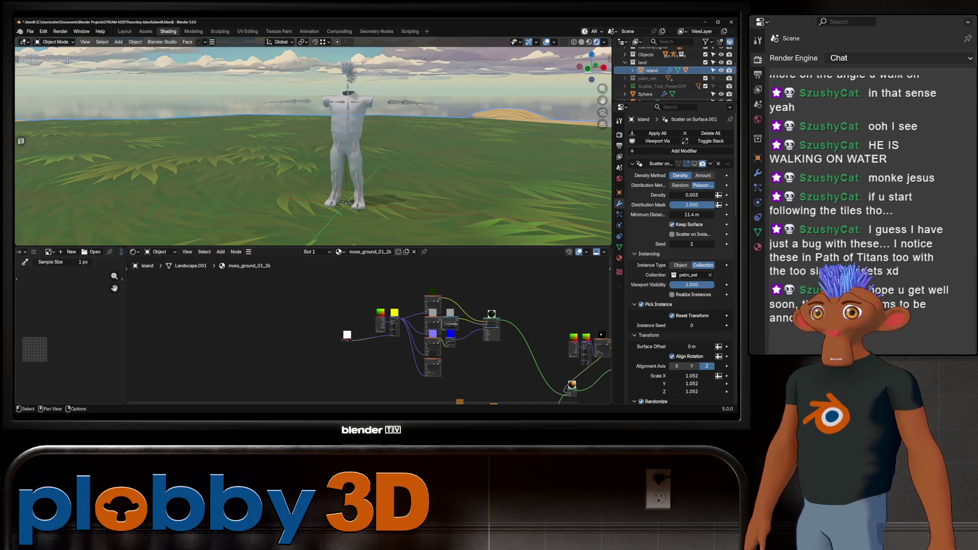
pyautogui.scroll(2, 347, 344)
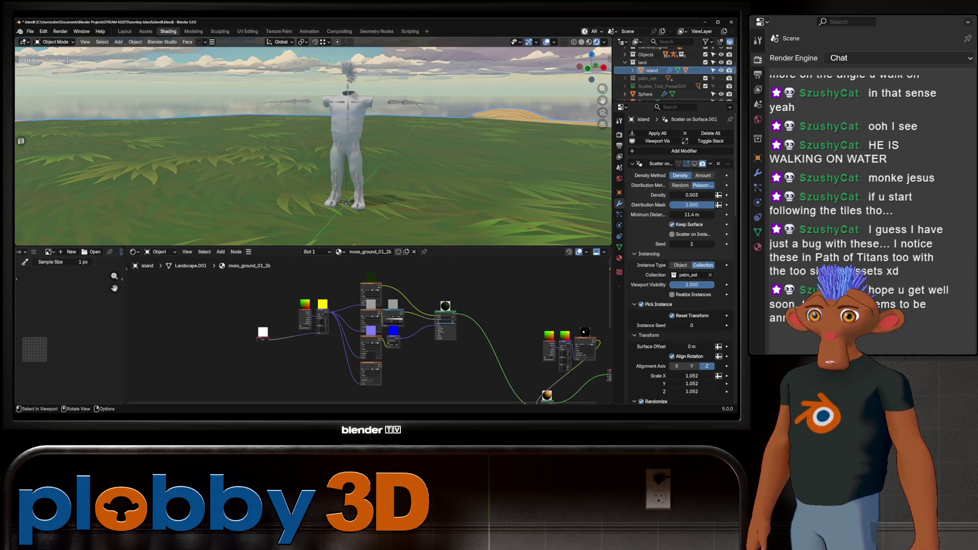
pyautogui.scroll(-3, 546, 395)
pyautogui.hotkey('shift', 'd')
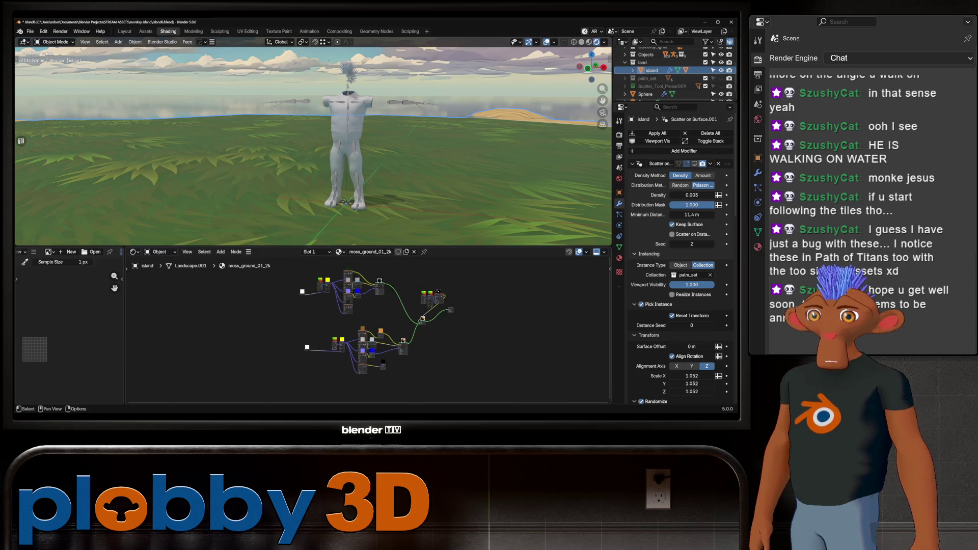
pyautogui.click(522, 323)
pyautogui.scroll(1, 523, 322)
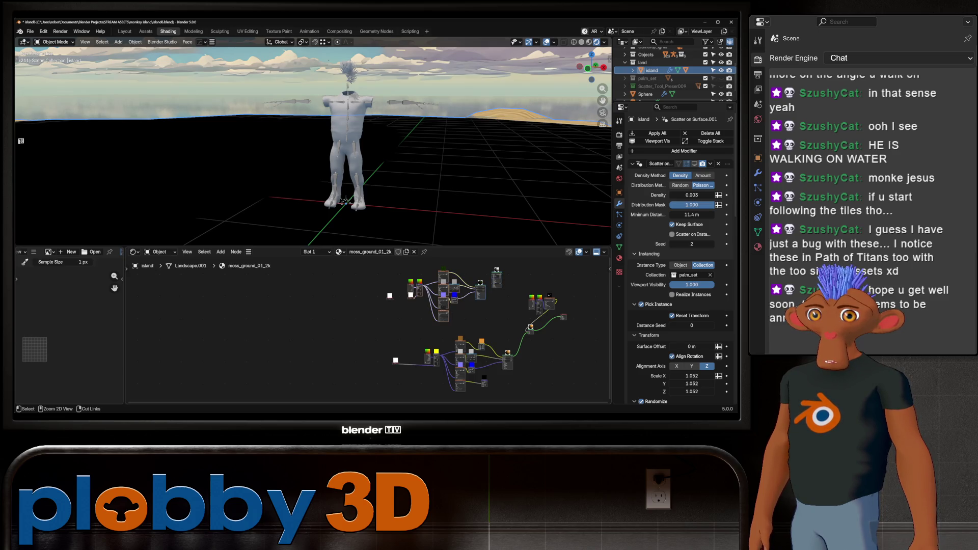
pyautogui.hotkey('ctrl', 'z')
pyautogui.hotkey('ctrl', 'shift', 'z')
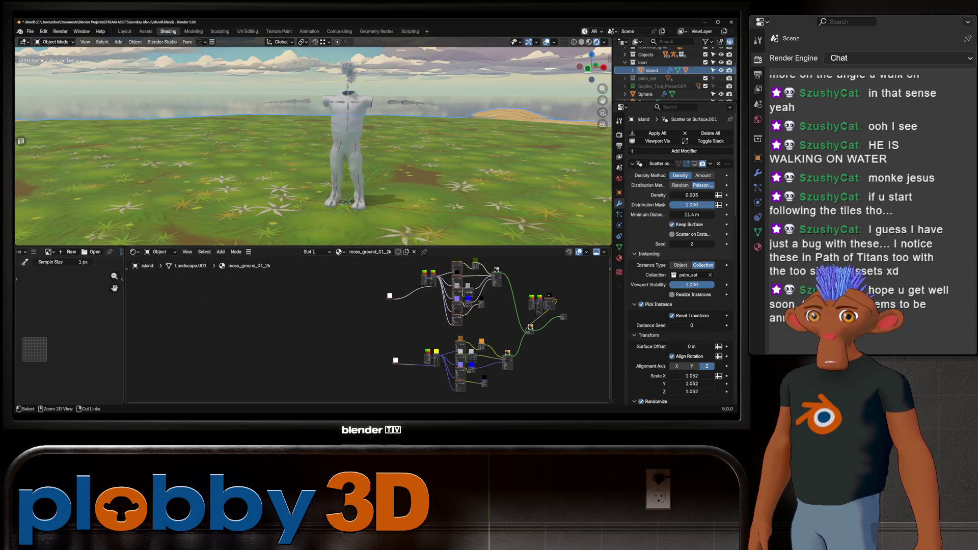
pyautogui.hotkey('shift', 'd')
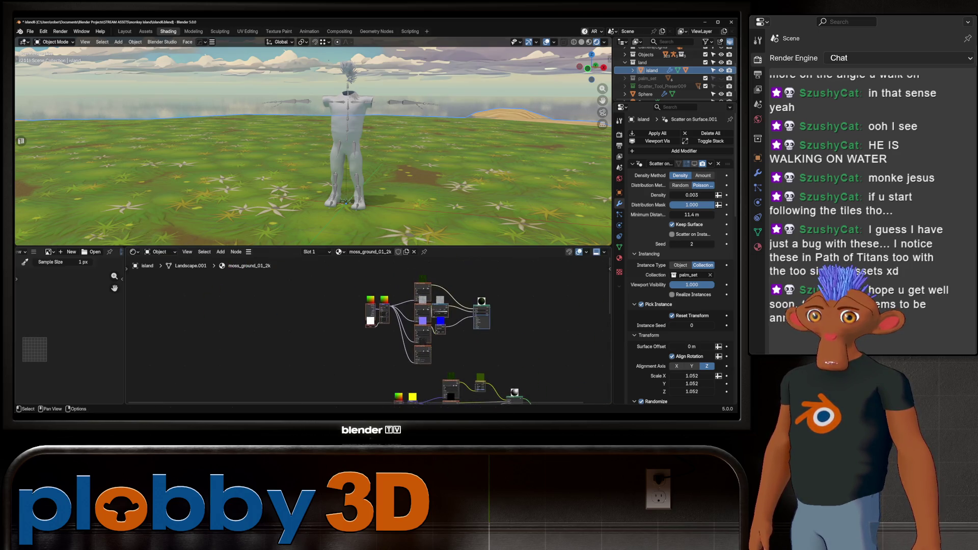
pyautogui.press('Return')
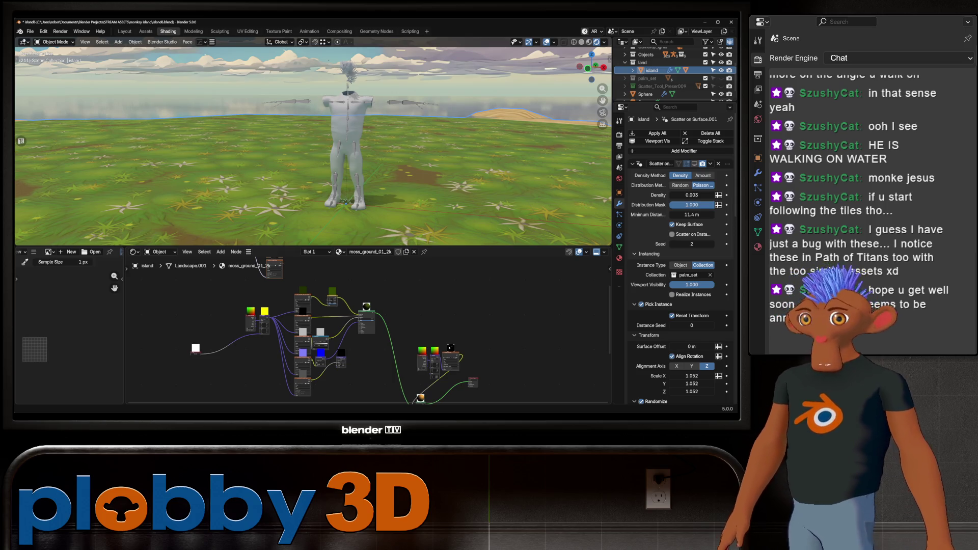
pyautogui.moveTo(367, 329); pyautogui.dragTo(354, 282, button='middle')
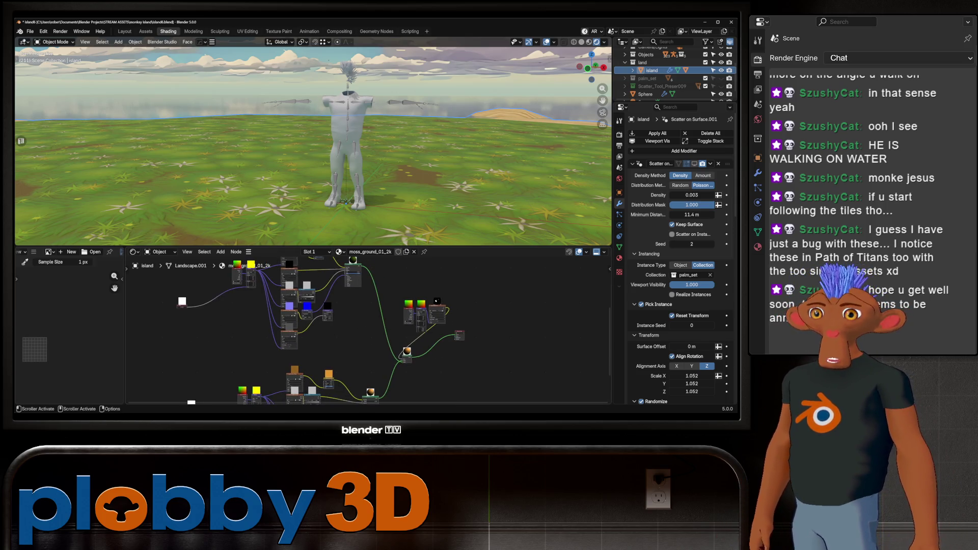
pyautogui.press('g')
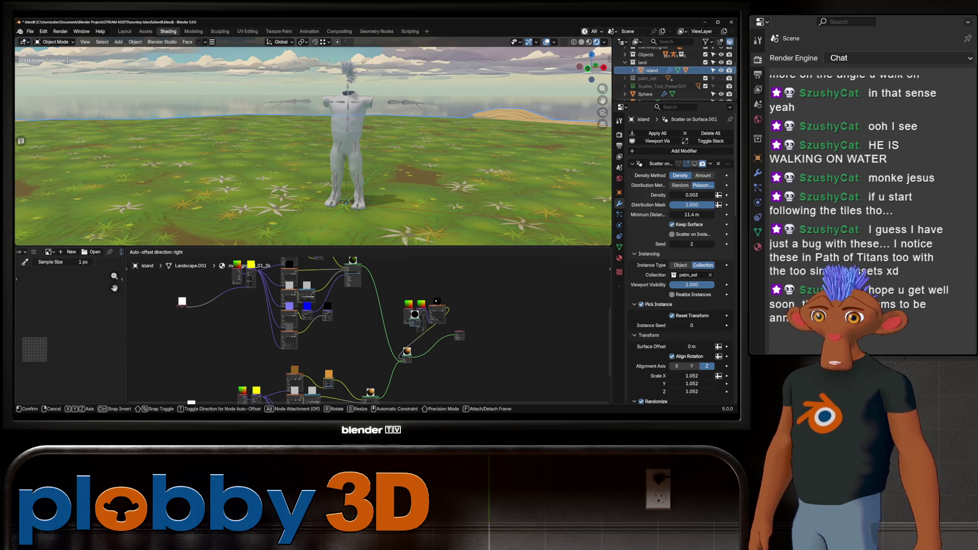
pyautogui.click(182, 302)
pyautogui.scroll(2, 182, 301)
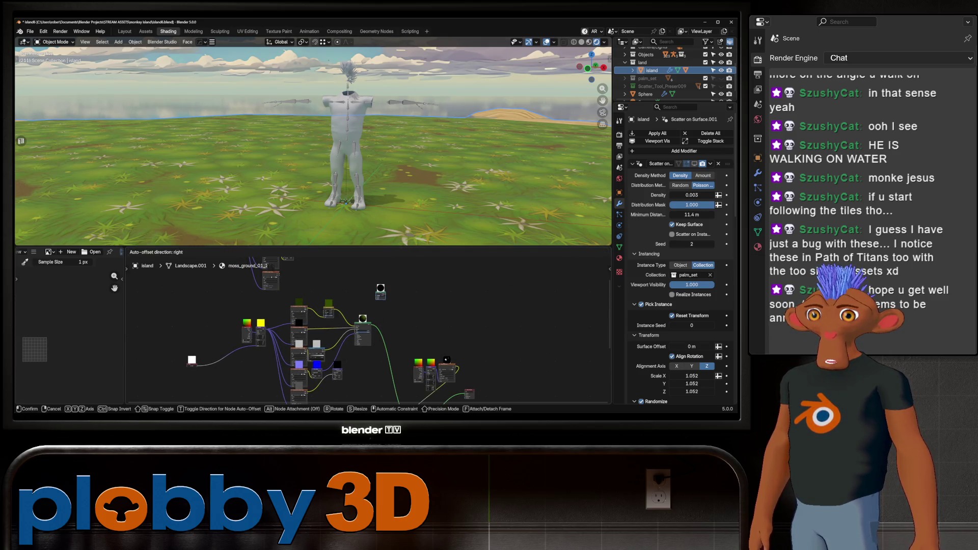
pyautogui.scroll(2, 185, 268)
pyautogui.moveTo(367, 329); pyautogui.dragTo(320, 367, button='middle')
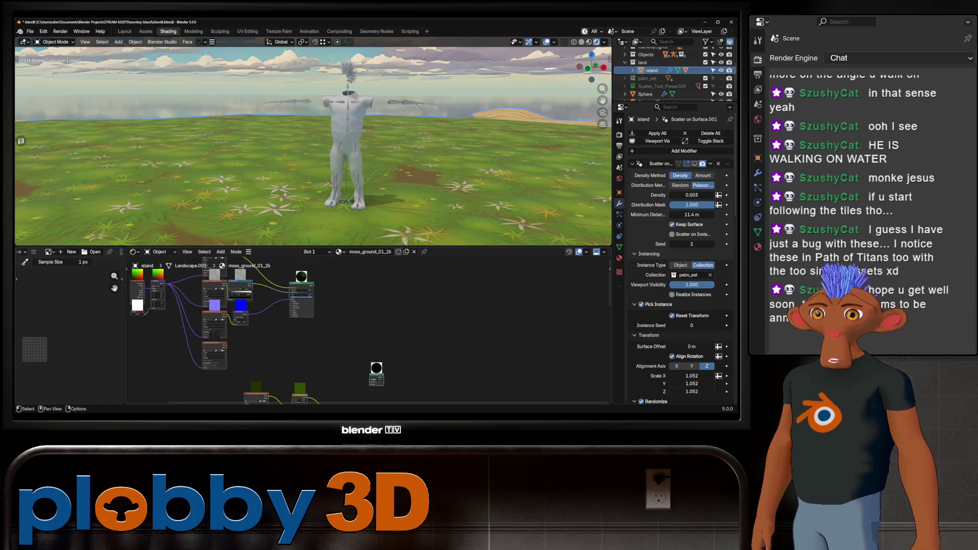
pyautogui.moveTo(313, 284); pyautogui.dragTo(365, 298)
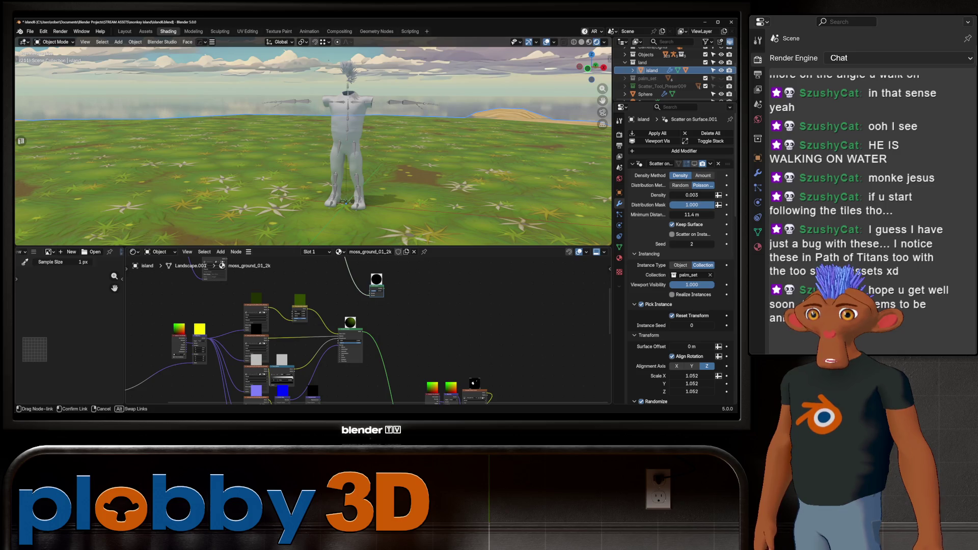
pyautogui.moveTo(364, 331); pyautogui.dragTo(371, 300)
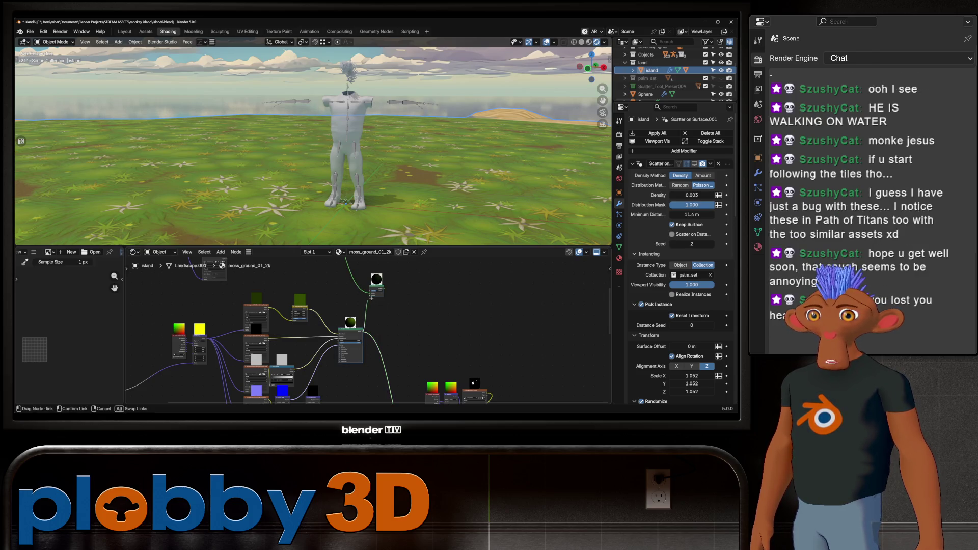
pyautogui.moveTo(367, 306); pyautogui.dragTo(365, 364, button='middle')
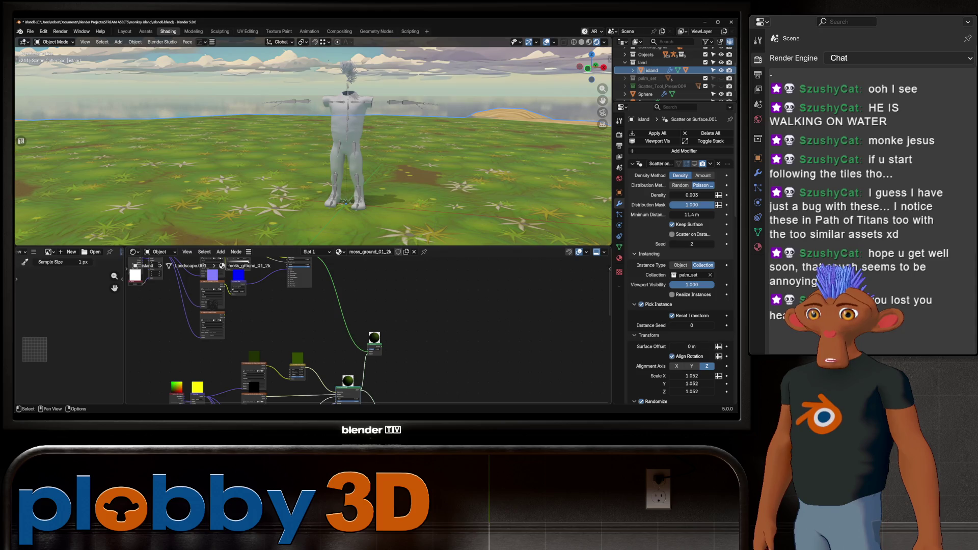
# Insert a Noise Texture with Ctrl+T mapping and a ColorRamp feeding the Mix Shader Factor.
pyautogui.moveTo(367, 345); pyautogui.dragTo(386, 307)
pyautogui.write('no')
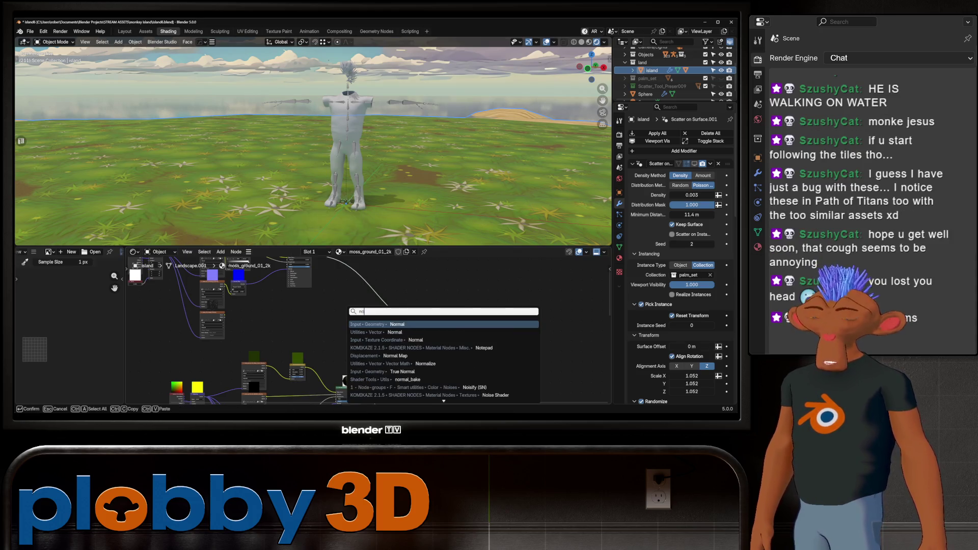
pyautogui.write('ise')
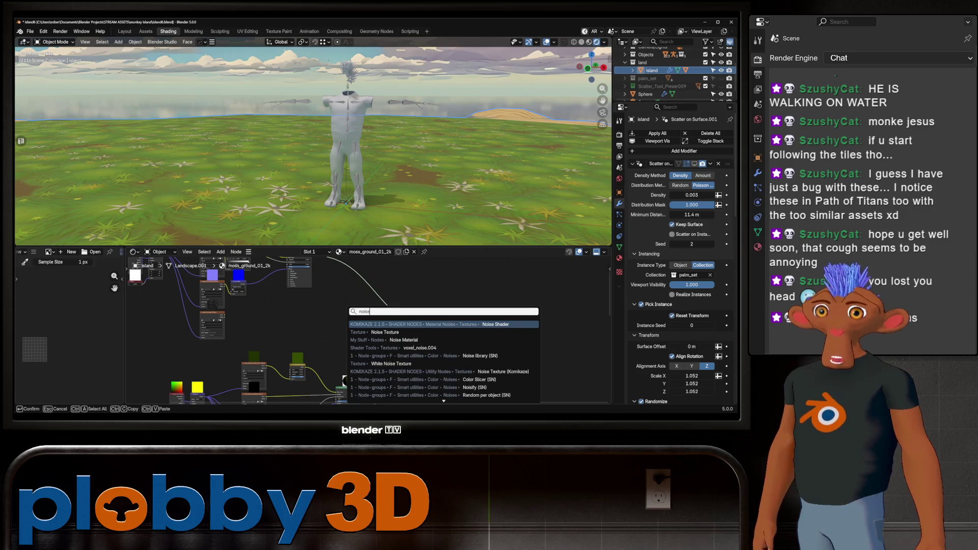
pyautogui.press('Down')
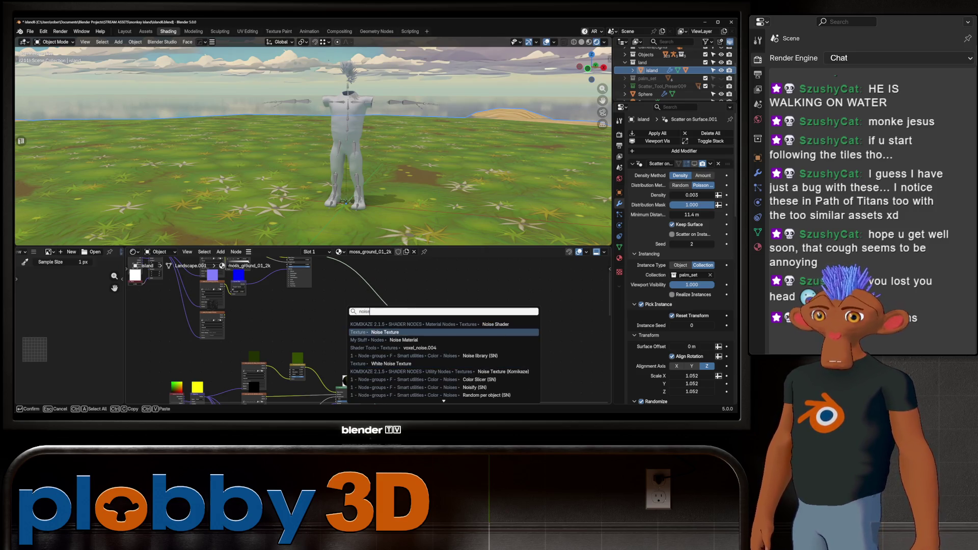
pyautogui.press('Return')
pyautogui.hotkey('ctrl', 't')
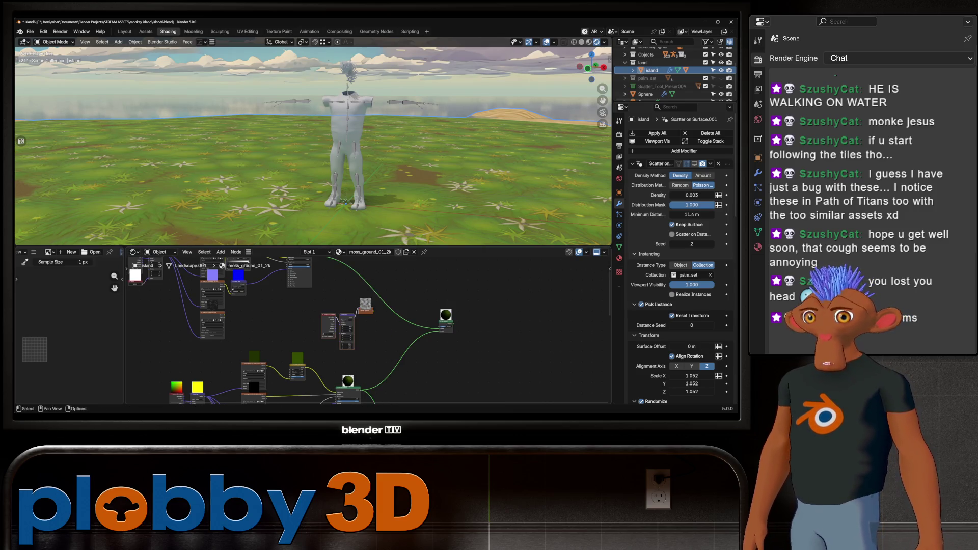
pyautogui.scroll(1, 360, 306)
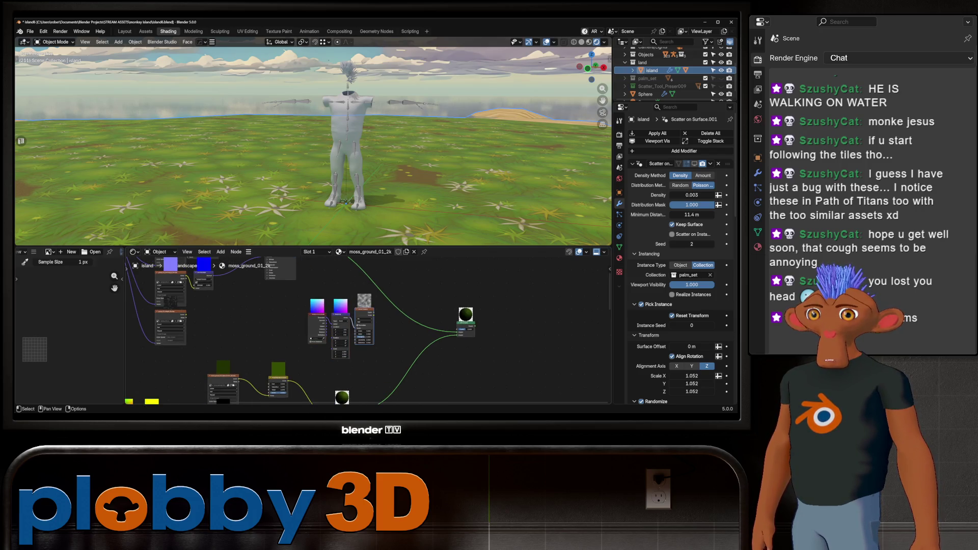
pyautogui.scroll(2, 483, 290)
pyautogui.moveTo(328, 325); pyautogui.dragTo(342, 322)
pyautogui.write('ramp')
pyautogui.press('Return')
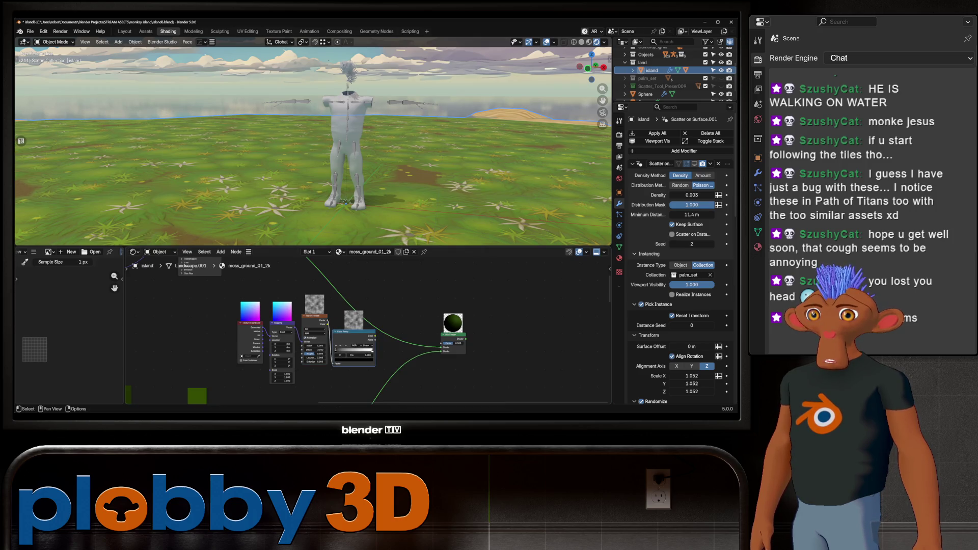
pyautogui.moveTo(375, 334); pyautogui.dragTo(443, 343)
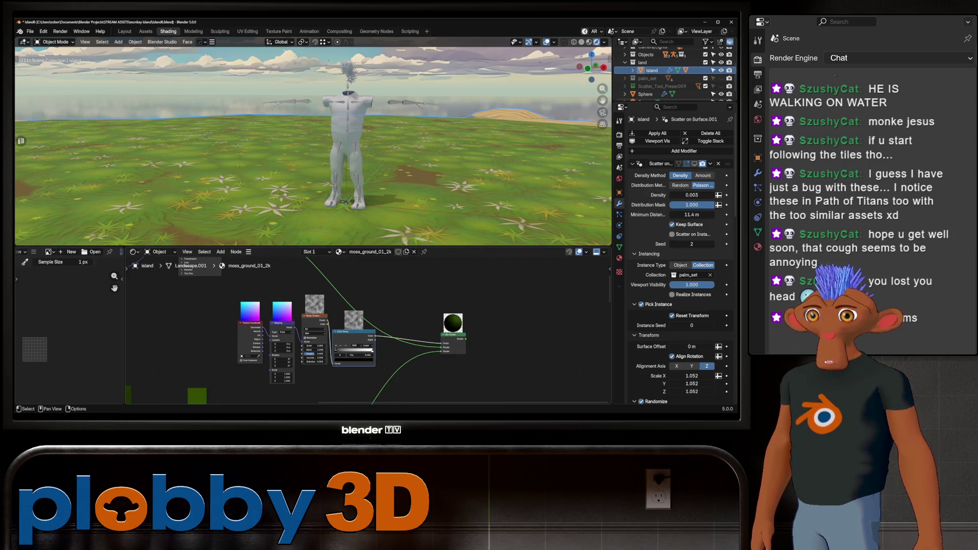
pyautogui.scroll(-5, 194, 377)
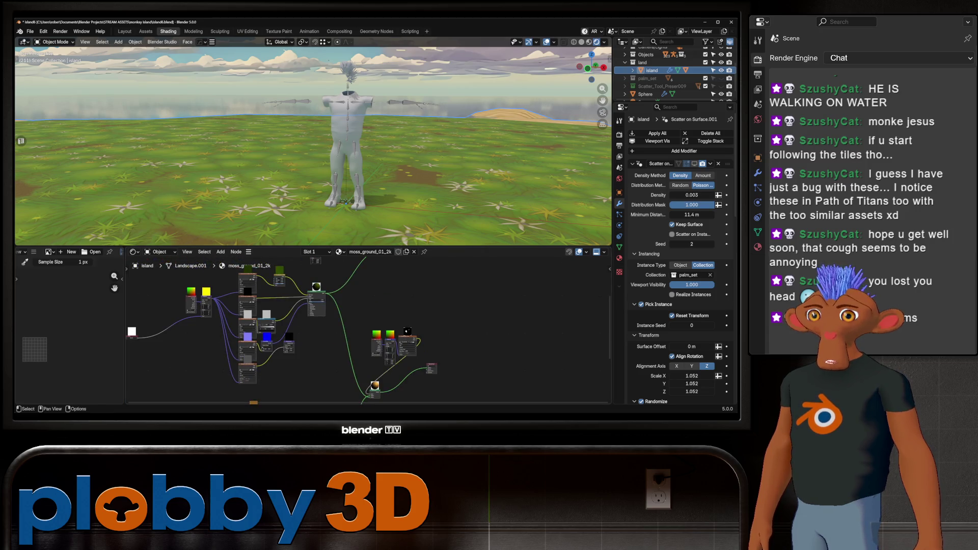
# Move the ramp's black stop to about the middle and edit a value in the small left node.
pyautogui.moveTo(344, 306); pyautogui.dragTo(337, 340, button='middle')
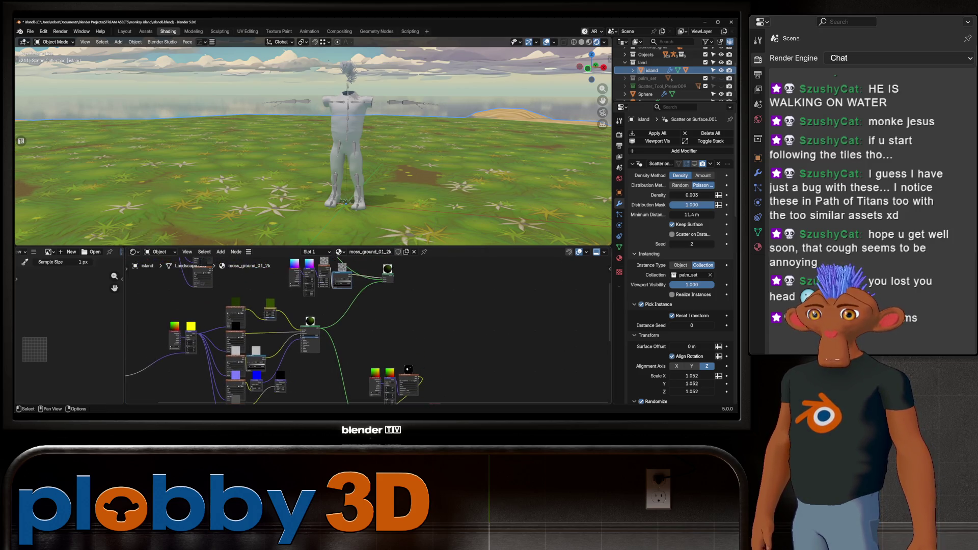
pyautogui.moveTo(367, 303); pyautogui.dragTo(372, 315)
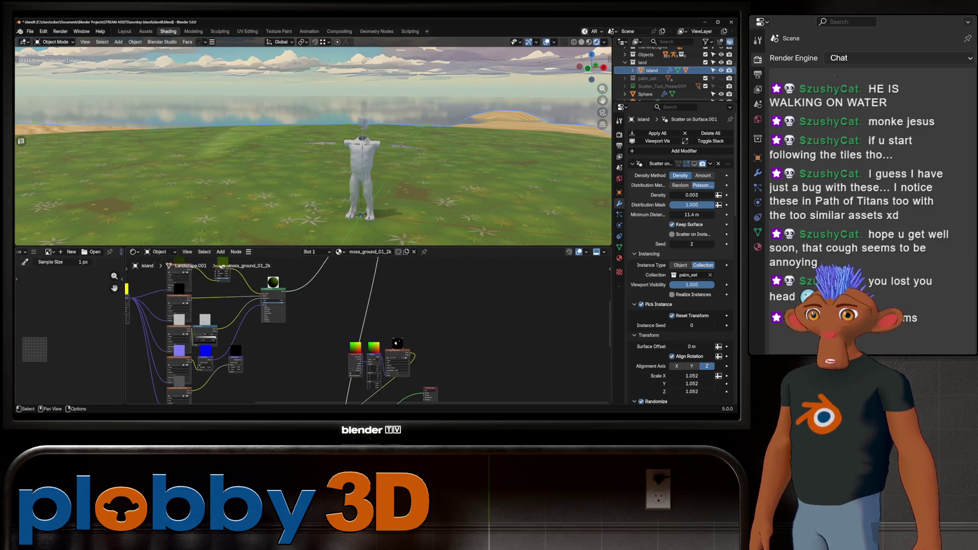
pyautogui.moveTo(306, 329)
pyautogui.mouseDown(button='middle')
pyautogui.moveTo(343, 358)
pyautogui.moveTo(324, 322)
pyautogui.mouseUp(button='middle')
pyautogui.scroll(3, 414, 287)
pyautogui.scroll(2, 414, 286)
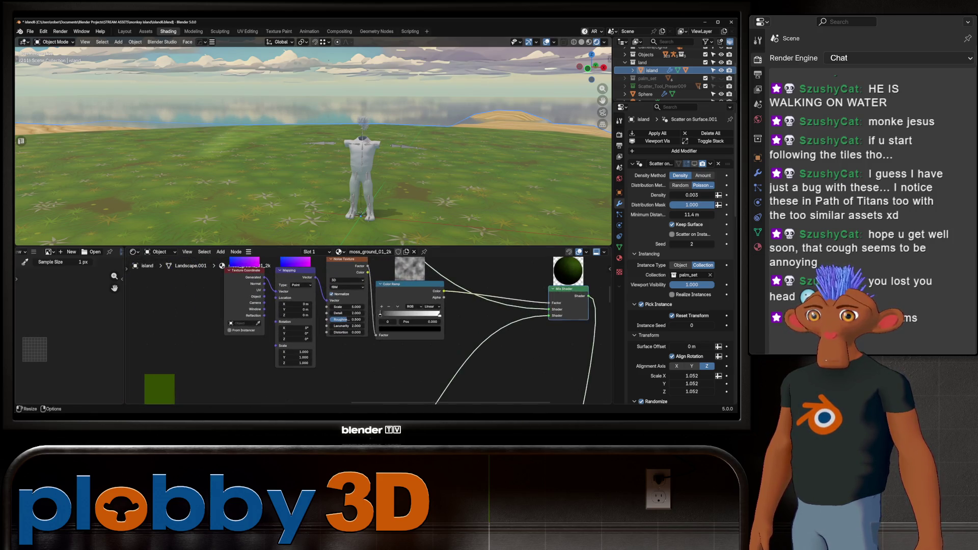
pyautogui.moveTo(380, 314); pyautogui.dragTo(415, 313)
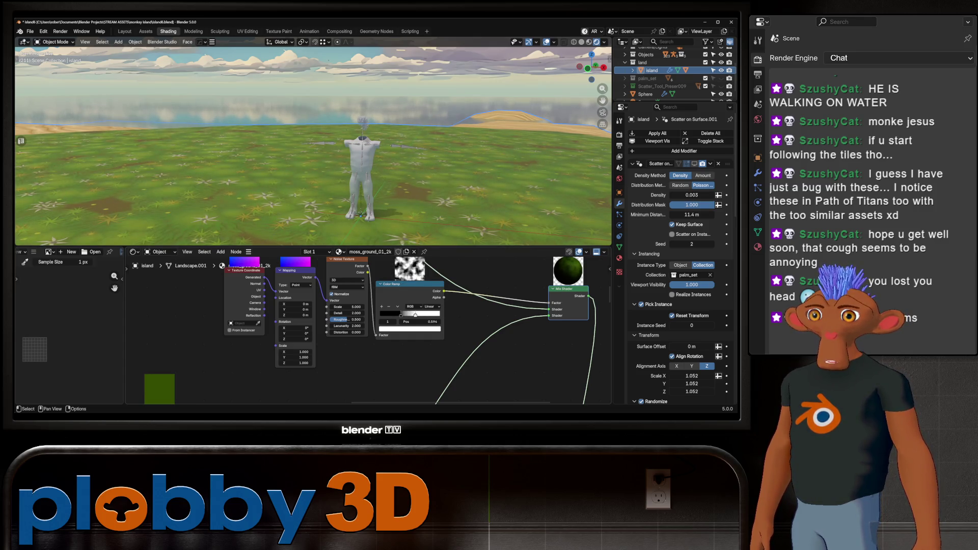
pyautogui.moveTo(341, 317)
pyautogui.mouseDown(button='middle')
pyautogui.moveTo(527, 244)
pyautogui.moveTo(428, 329)
pyautogui.mouseUp(button='middle')
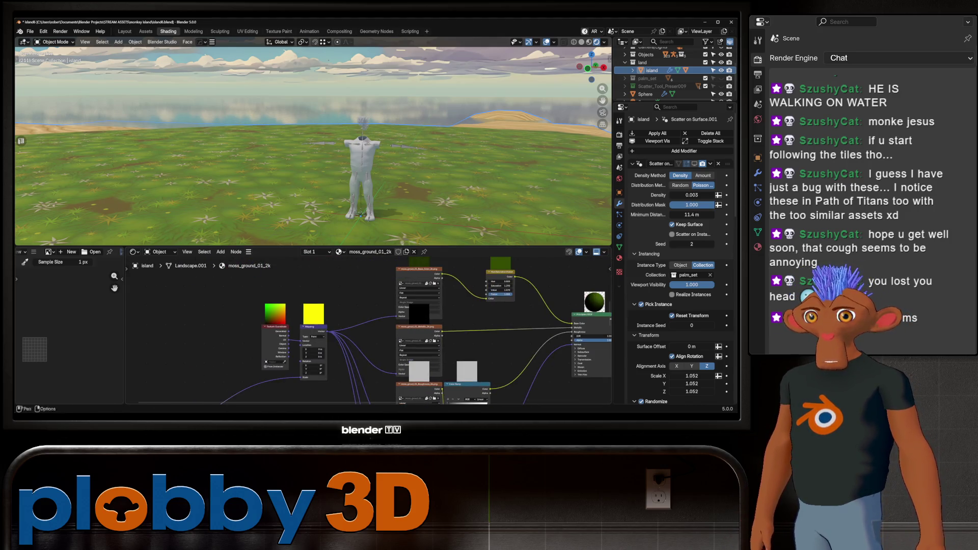
pyautogui.scroll(-2, 367, 329)
pyautogui.scroll(1, 366, 329)
pyautogui.scroll(1, 367, 329)
pyautogui.scroll(1, 367, 329)
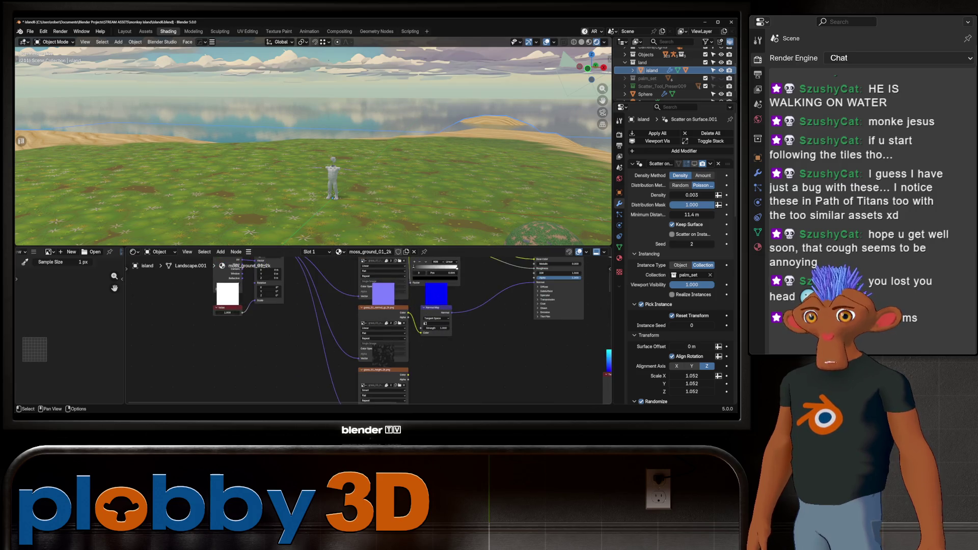
pyautogui.click(227, 312)
pyautogui.press('Return')
# Adjust the Noise Texture's detail and scale to vary the moss blend.
pyautogui.moveTo(459, 306); pyautogui.dragTo(241, 344, button='middle')
pyautogui.moveTo(344, 305); pyautogui.dragTo(535, 382, button='middle')
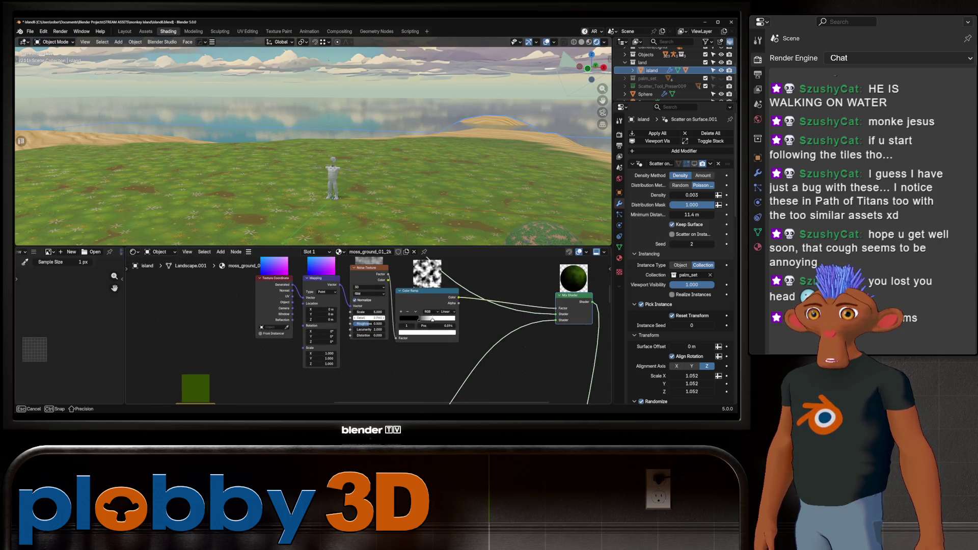
pyautogui.moveTo(367, 317); pyautogui.dragTo(378, 313)
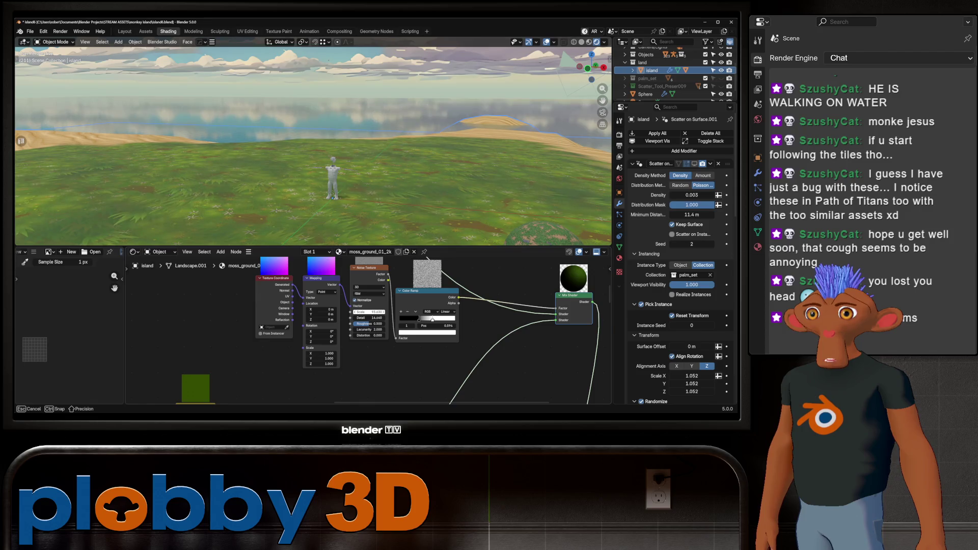
pyautogui.moveTo(313, 145)
pyautogui.mouseDown(button='middle')
pyautogui.moveTo(358, 144)
pyautogui.moveTo(336, 199)
pyautogui.mouseUp(button='middle')
pyautogui.scroll(-1, 300, 378)
pyautogui.scroll(-1, 299, 379)
pyautogui.scroll(1, 367, 329)
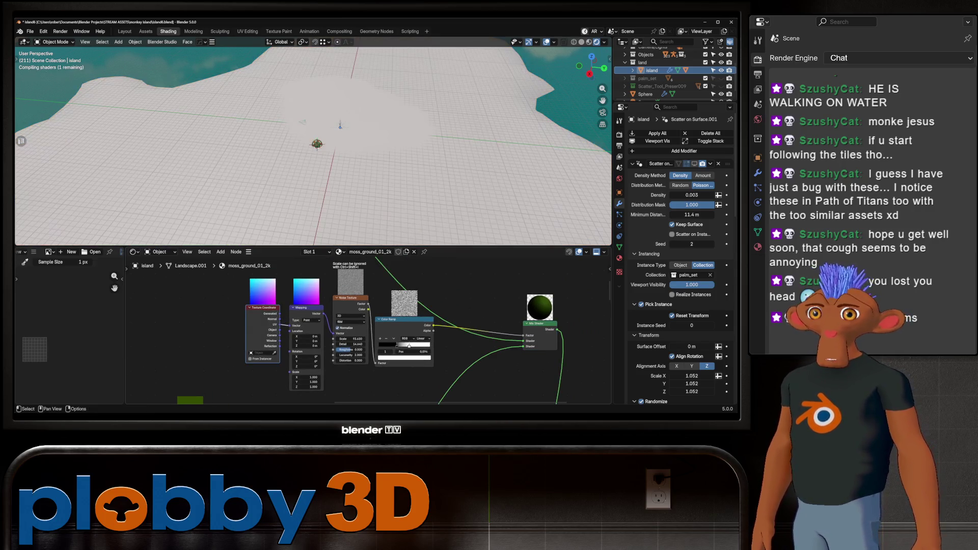
pyautogui.scroll(-4, 314, 141)
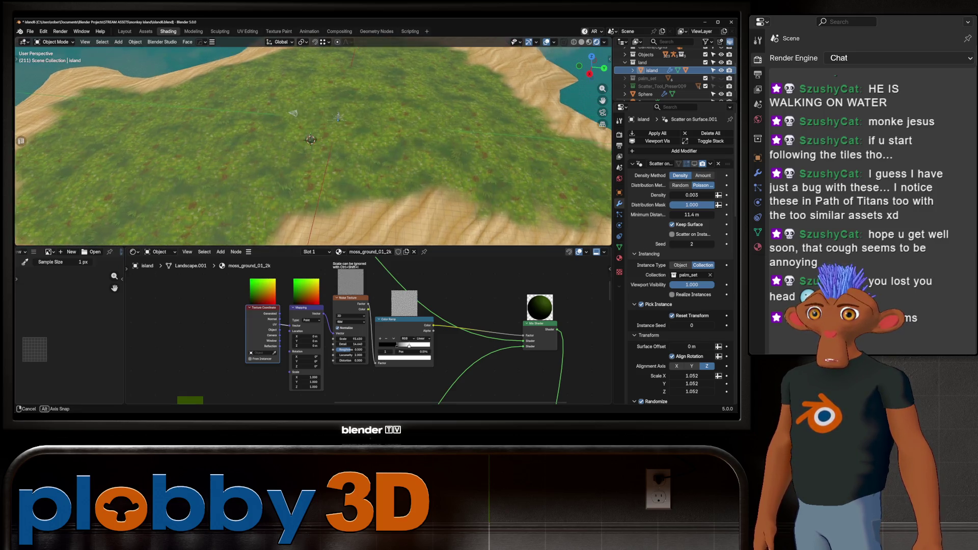
pyautogui.scroll(-3, 313, 141)
# Turn off noise Normalize, set Scale to 25.780 and slide the ramp's black stop right for broader grass patches.
pyautogui.moveTo(314, 141)
pyautogui.mouseDown(button='middle')
pyautogui.moveTo(314, 176)
pyautogui.moveTo(313, 134)
pyautogui.mouseUp(button='middle')
pyautogui.scroll(4, 313, 142)
pyautogui.scroll(2, 314, 141)
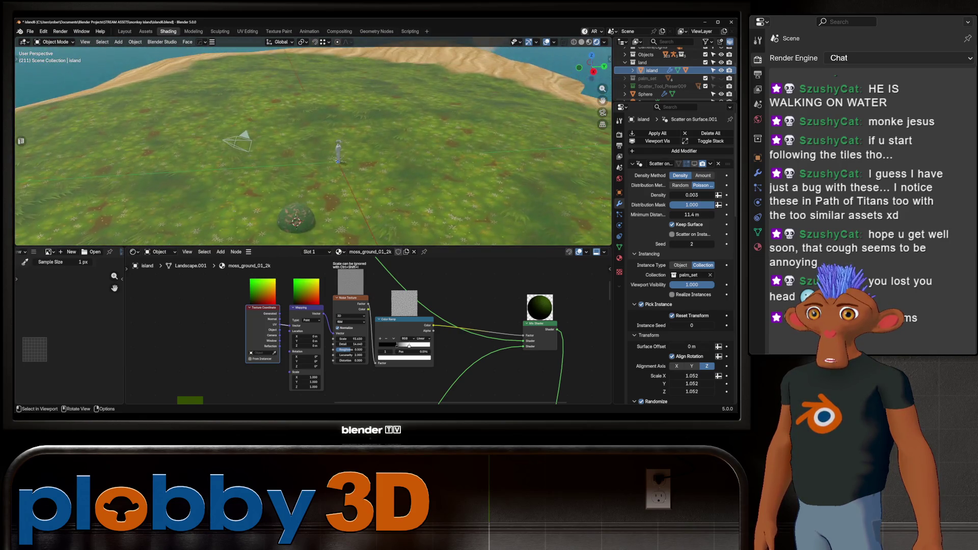
pyautogui.scroll(3, 314, 145)
pyautogui.scroll(1, 334, 357)
pyautogui.scroll(1, 334, 357)
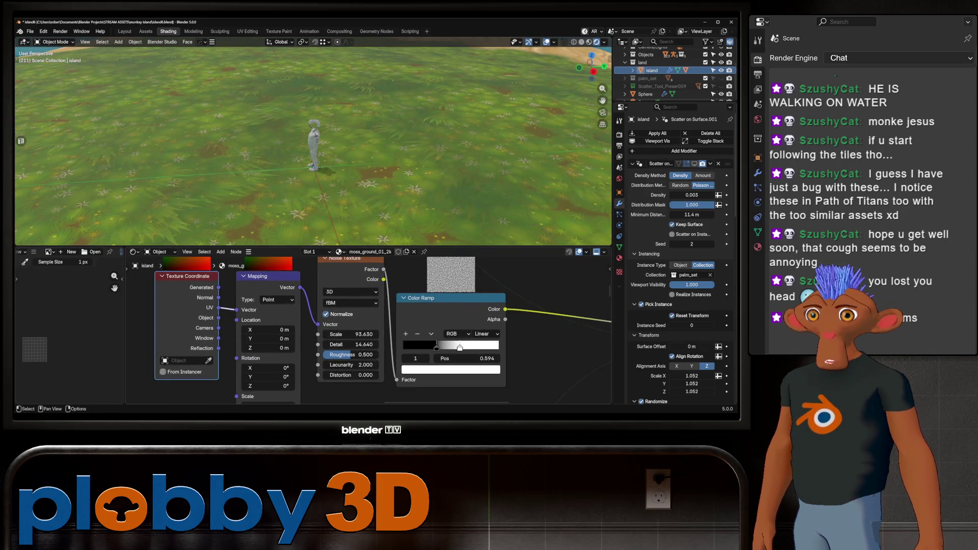
pyautogui.click(327, 314)
pyautogui.scroll(-5, 314, 142)
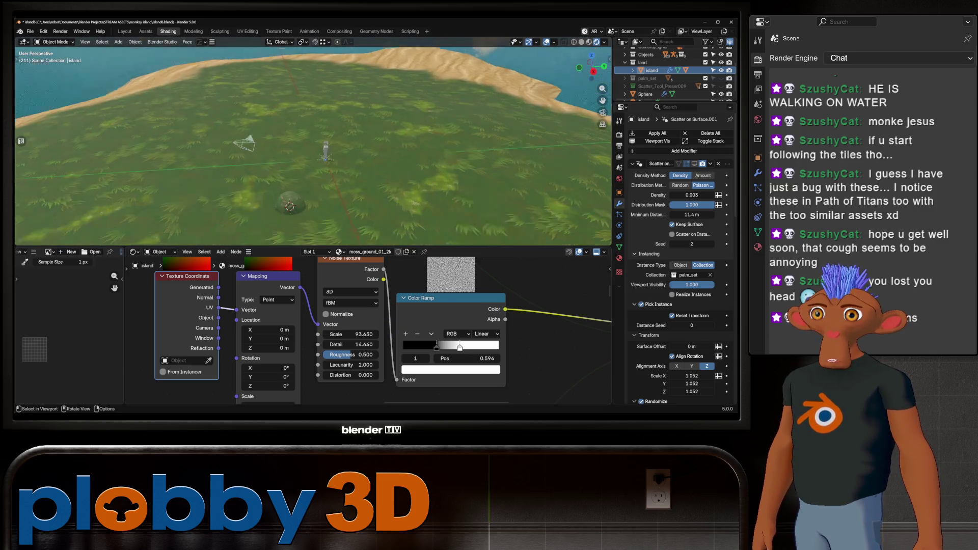
pyautogui.scroll(-3, 314, 142)
pyautogui.moveTo(352, 334)
pyautogui.mouseDown()
pyautogui.moveTo(264, 334)
pyautogui.moveTo(291, 335)
pyautogui.mouseUp()
pyautogui.moveTo(353, 334)
pyautogui.mouseDown()
pyautogui.moveTo(383, 334)
pyautogui.moveTo(344, 334)
pyautogui.mouseUp()
pyautogui.moveTo(435, 348); pyautogui.dragTo(459, 346)
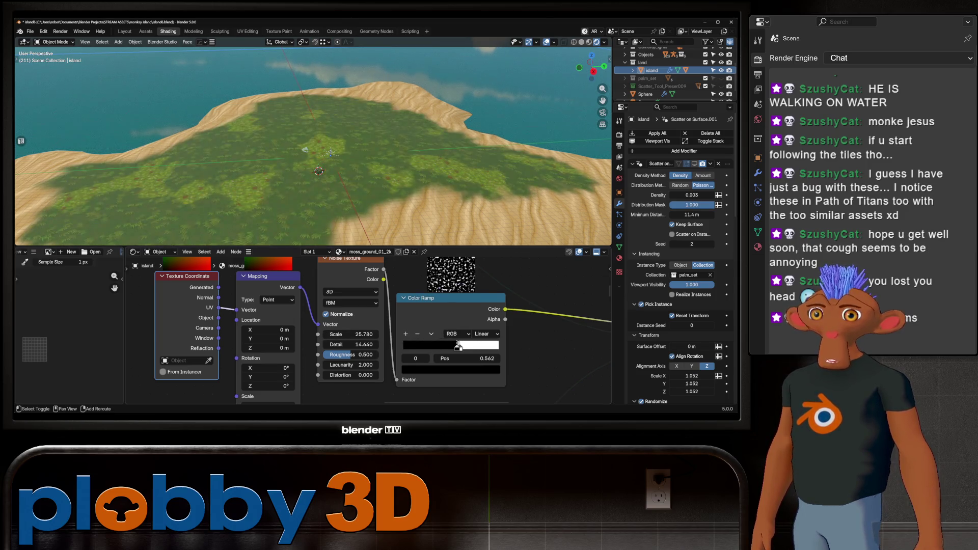
pyautogui.moveTo(423, 345); pyautogui.dragTo(452, 346)
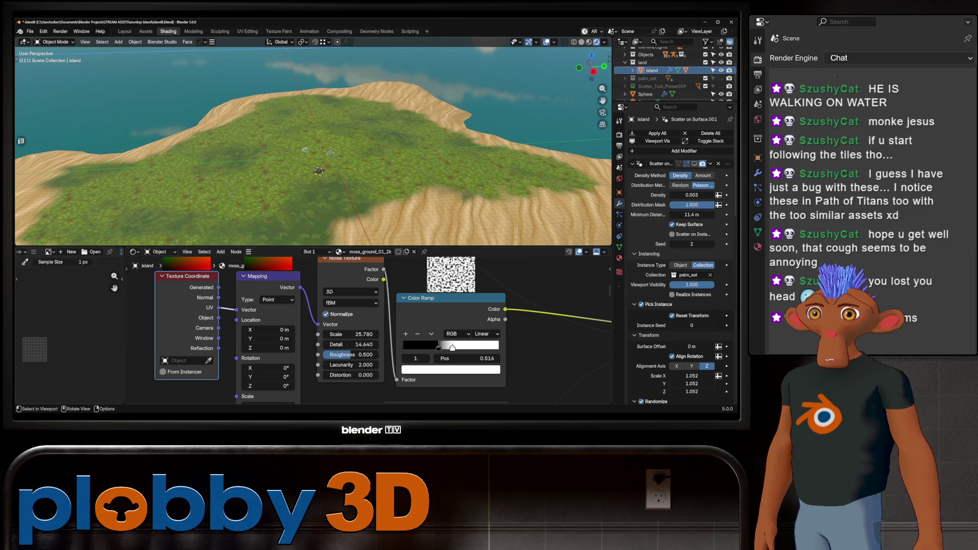
pyautogui.moveTo(313, 154); pyautogui.dragTo(306, 130, button='middle')
pyautogui.scroll(-3, 367, 330)
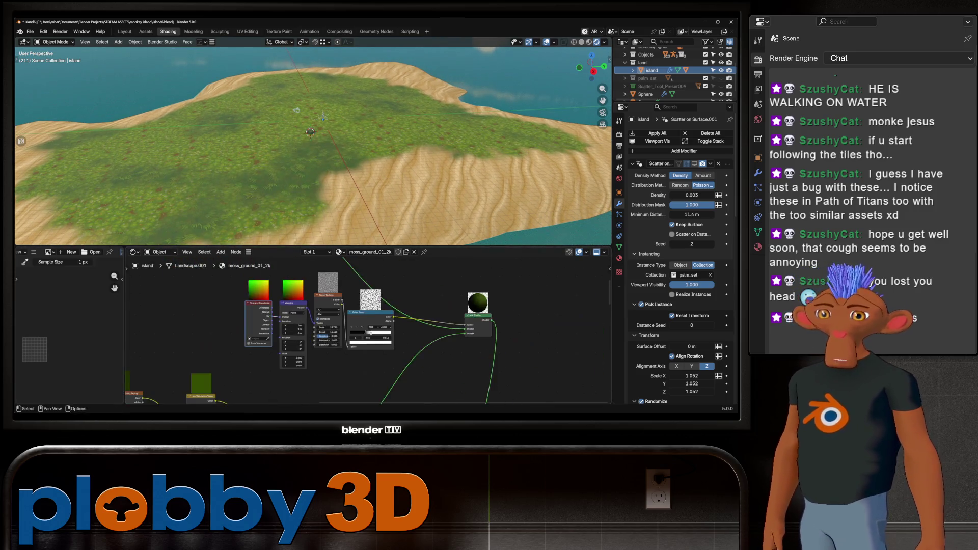
# Reset a Hue/Saturation/Value node and insert it between the moss colour texture and the Principled BSDF.
pyautogui.moveTo(367, 367); pyautogui.dragTo(367, 290, button='middle')
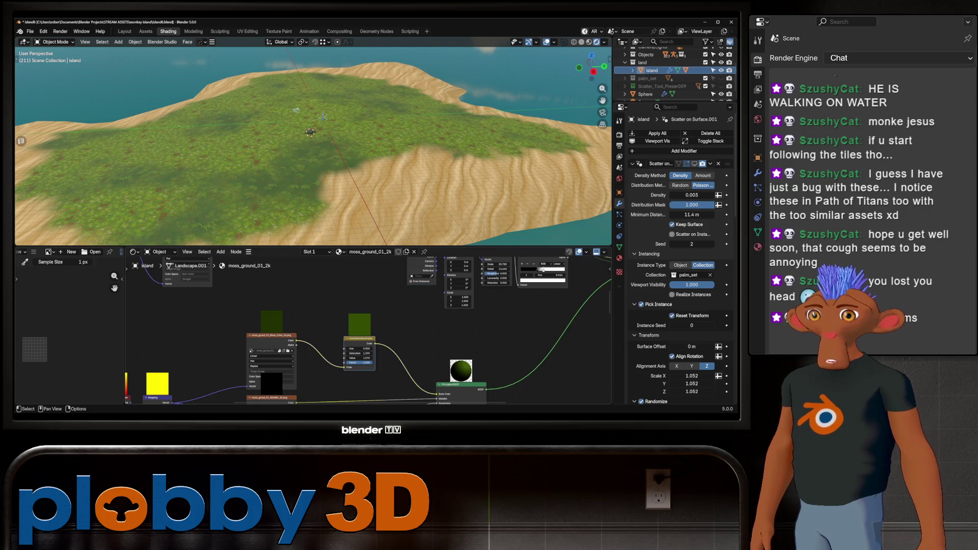
pyautogui.moveTo(458, 367)
pyautogui.mouseDown(button='middle')
pyautogui.moveTo(357, 258)
pyautogui.moveTo(393, 356)
pyautogui.moveTo(429, 401)
pyautogui.mouseUp(button='middle')
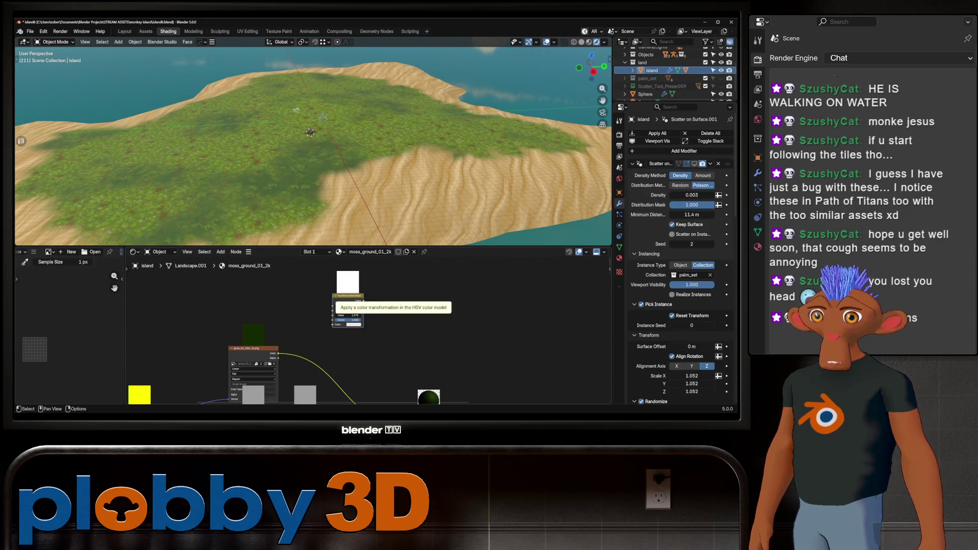
pyautogui.press('BackSpace')
pyautogui.moveTo(344, 306); pyautogui.dragTo(337, 284, button='middle')
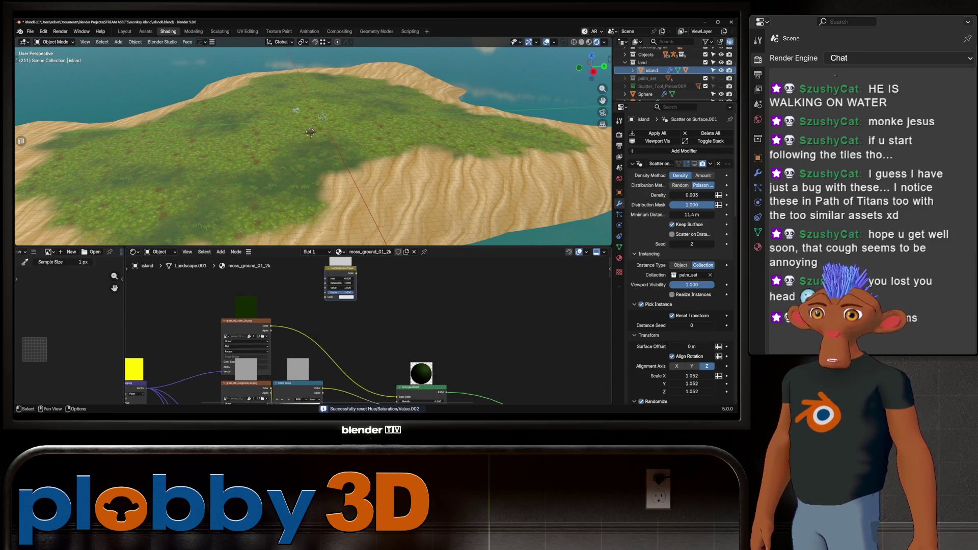
pyautogui.moveTo(340, 272); pyautogui.dragTo(337, 329)
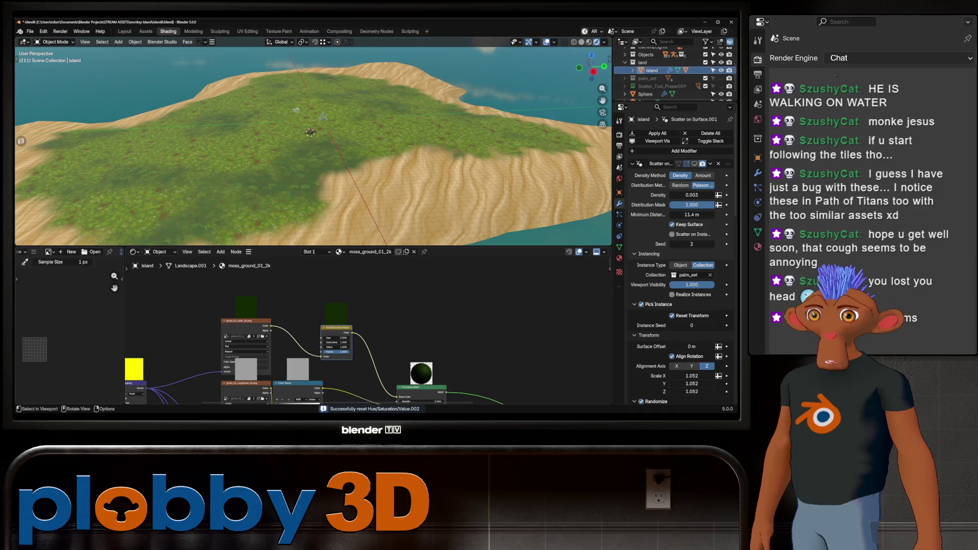
pyautogui.scroll(2, 327, 313)
# Raise the adjustment's Value to brighten the island grass to a more vivid green.
pyautogui.moveTo(340, 357); pyautogui.dragTo(348, 357)
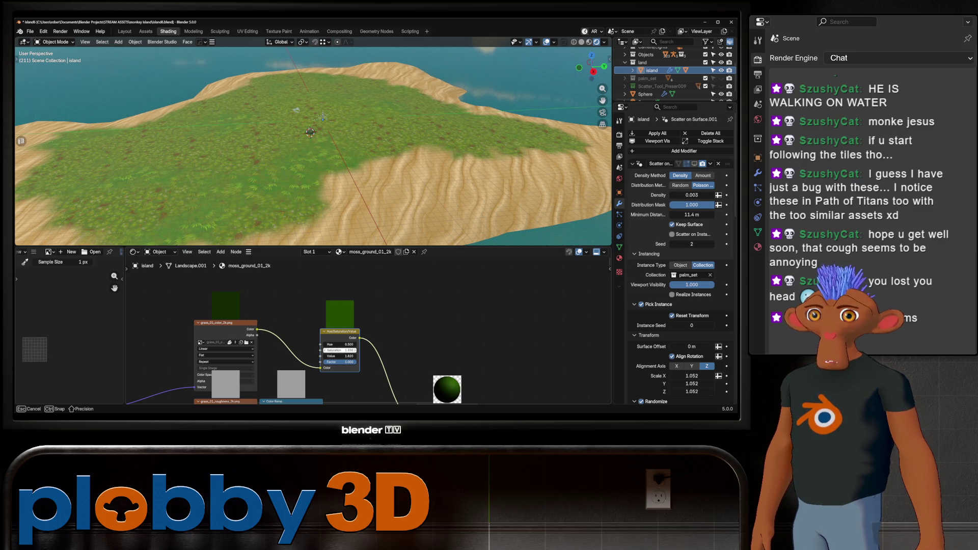
pyautogui.moveTo(340, 356); pyautogui.dragTo(340, 357)
pyautogui.moveTo(306, 153); pyautogui.dragTo(306, 191, button='middle')
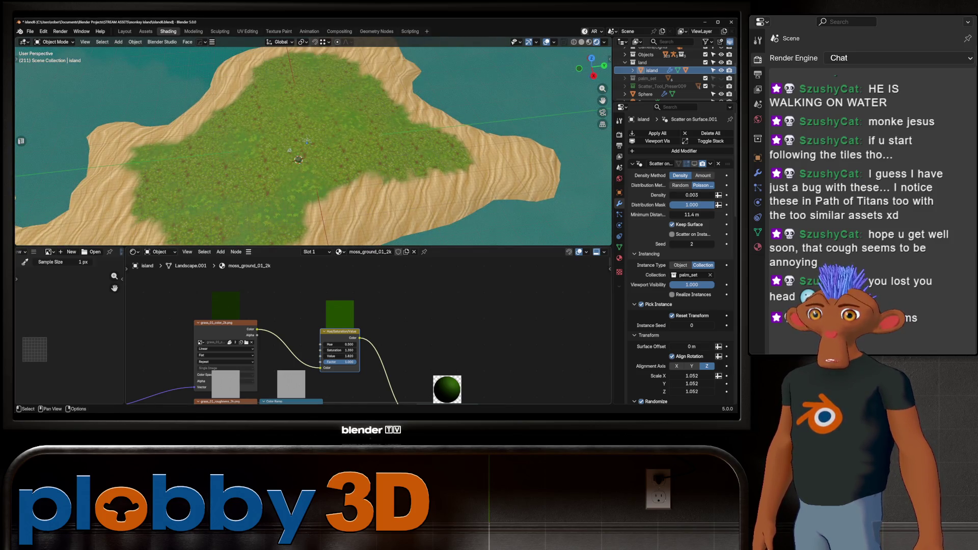
pyautogui.moveTo(344, 344); pyautogui.dragTo(417, 287, button='middle')
pyautogui.moveTo(367, 306); pyautogui.dragTo(398, 367, button='middle')
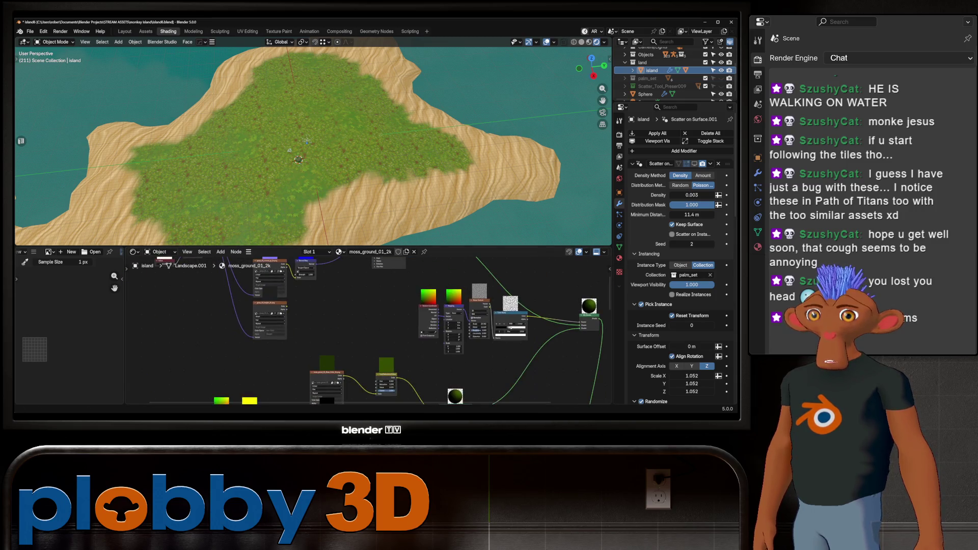
pyautogui.scroll(2, 470, 315)
# Raise the Noise Texture Scale to about 34.8 and change its Roughness for smaller dirt patches.
pyautogui.moveTo(490, 306); pyautogui.dragTo(504, 306)
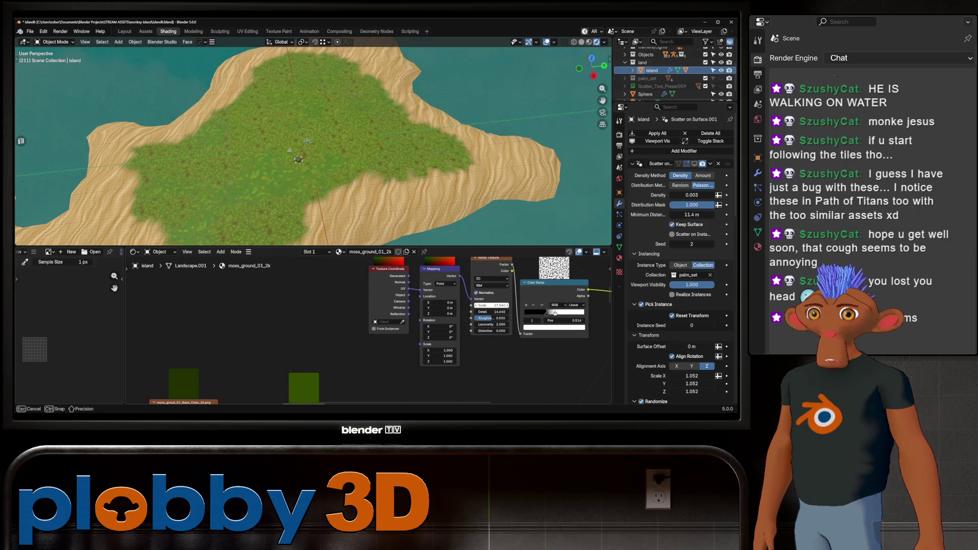
pyautogui.moveTo(505, 305); pyautogui.dragTo(527, 305)
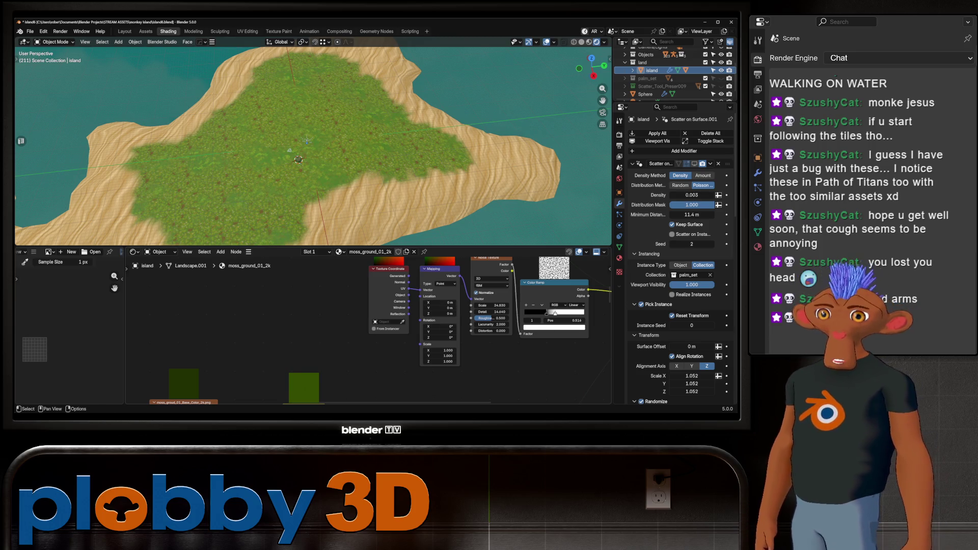
pyautogui.moveTo(428, 322); pyautogui.dragTo(320, 327, button='middle')
pyautogui.moveTo(382, 324)
pyautogui.mouseDown()
pyautogui.moveTo(393, 324)
pyautogui.moveTo(391, 311)
pyautogui.mouseUp()
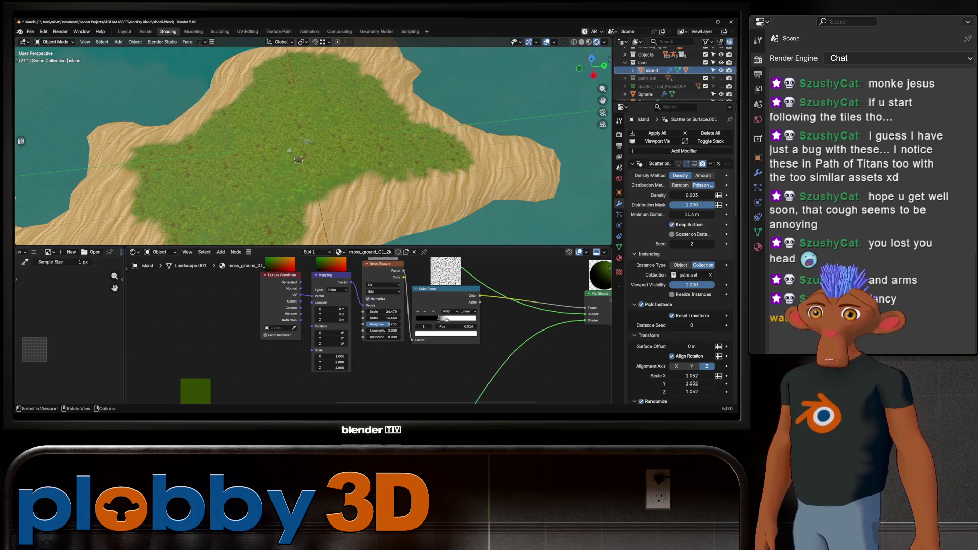
pyautogui.moveTo(306, 146)
pyautogui.mouseDown(button='middle')
pyautogui.moveTo(306, 100)
pyautogui.moveTo(306, 130)
pyautogui.mouseUp(button='middle')
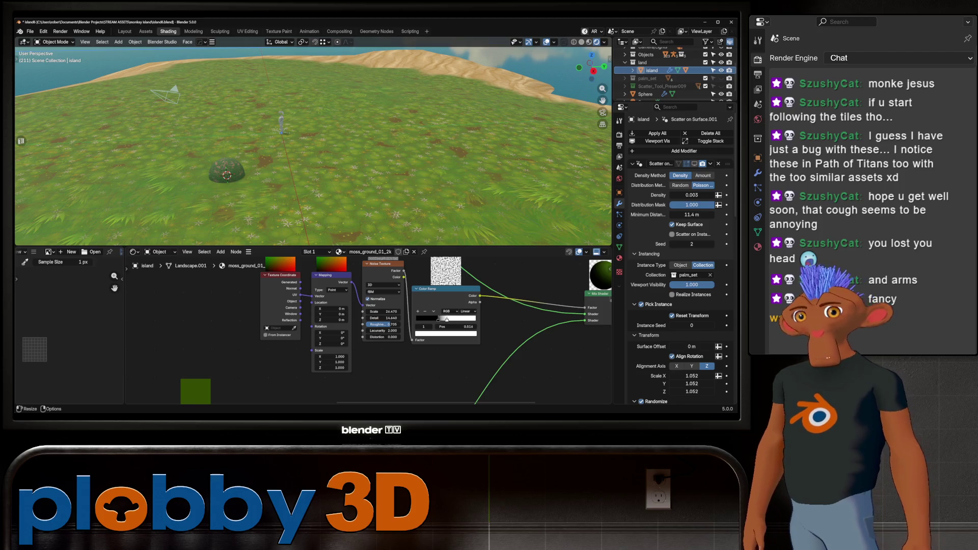
pyautogui.scroll(-2, 376, 349)
pyautogui.scroll(2, 368, 328)
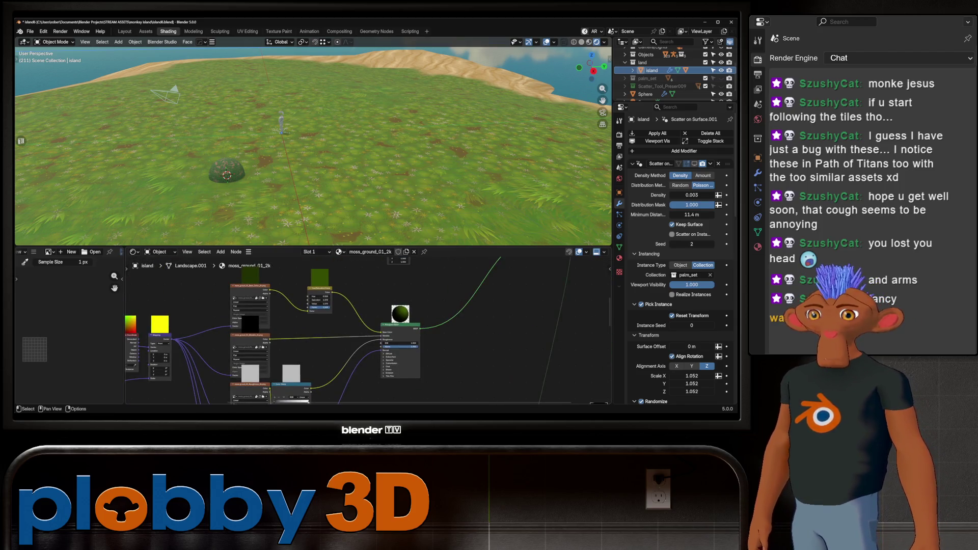
# Add a Color Ramp between the moss base-colour texture and the Hue/Saturation node.
pyautogui.moveTo(322, 329); pyautogui.dragTo(366, 352, button='middle')
pyautogui.click(297, 309)
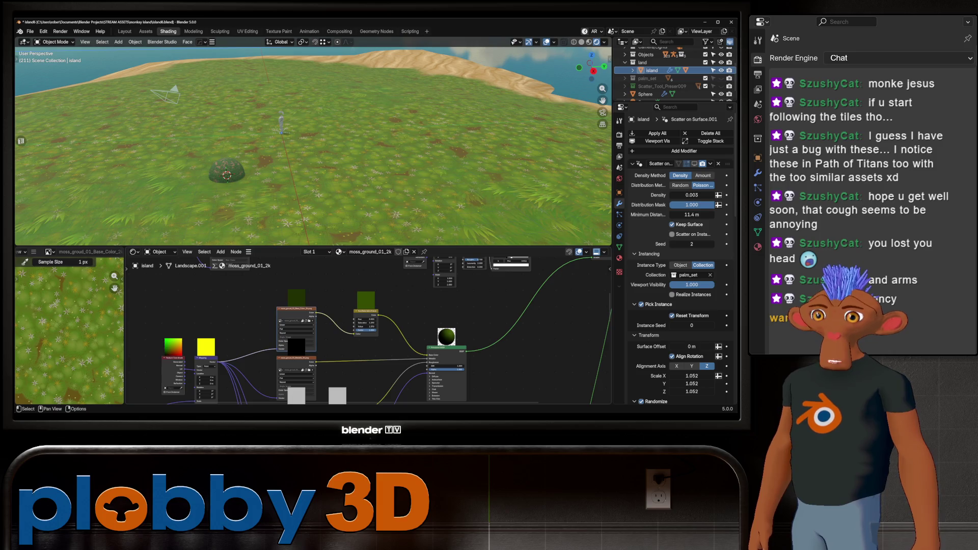
pyautogui.moveTo(297, 309); pyautogui.dragTo(268, 290)
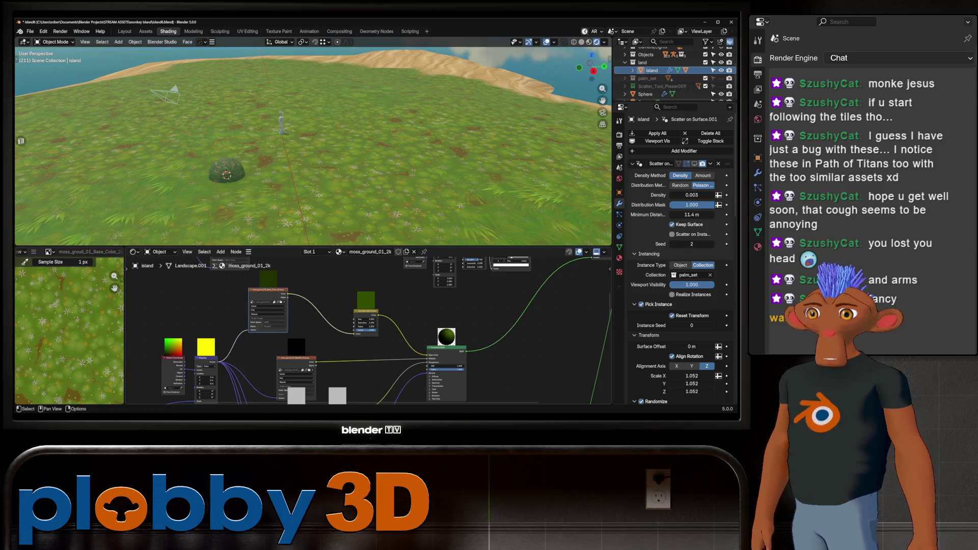
pyautogui.scroll(1, 366, 328)
pyautogui.moveTo(367, 328); pyautogui.dragTo(373, 357, button='middle')
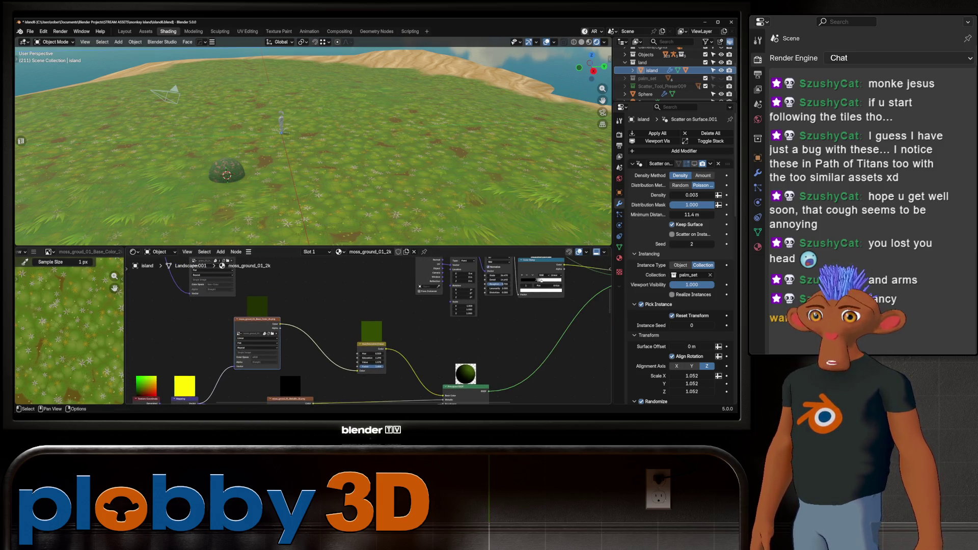
pyautogui.moveTo(372, 348); pyautogui.dragTo(398, 344)
pyautogui.hotkey('shift', 'a')
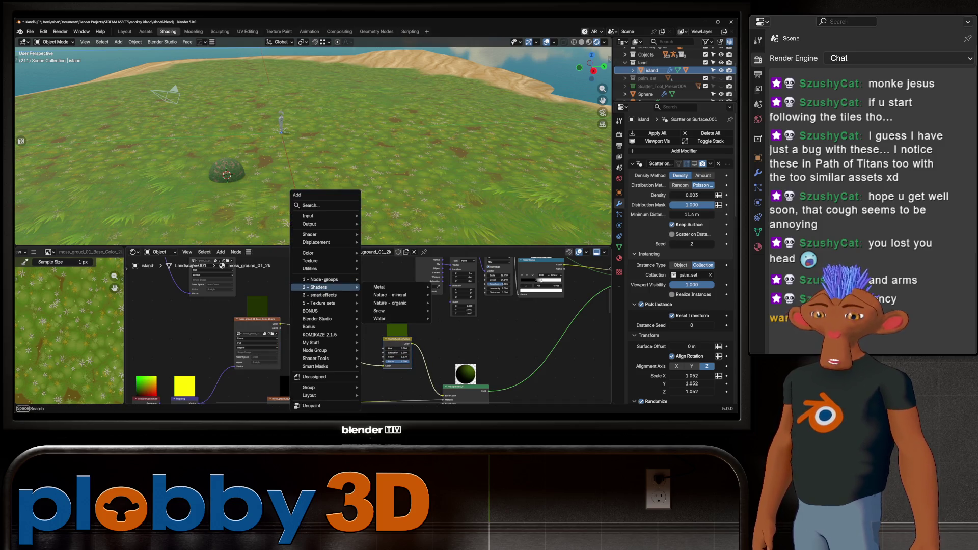
pyautogui.write('color ramp')
pyautogui.press('Return')
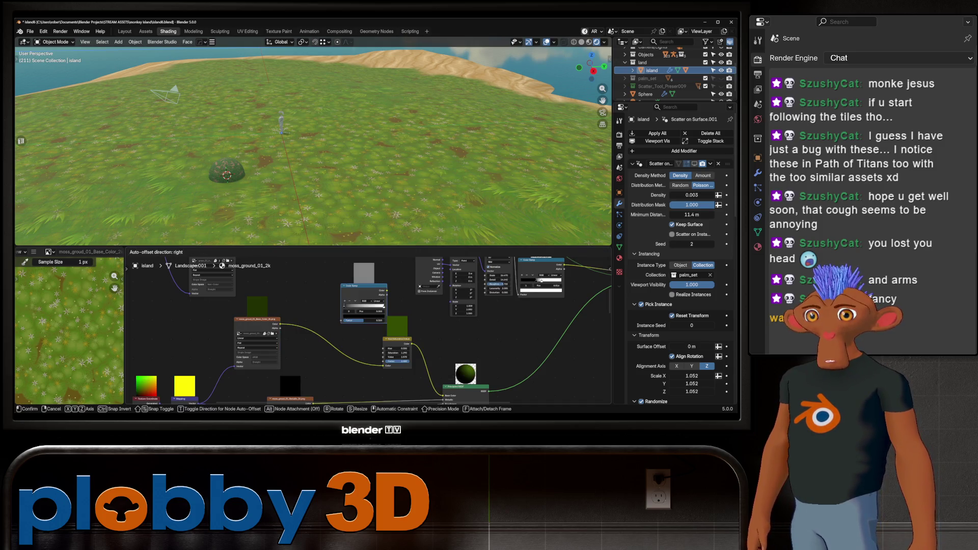
pyautogui.click(322, 337)
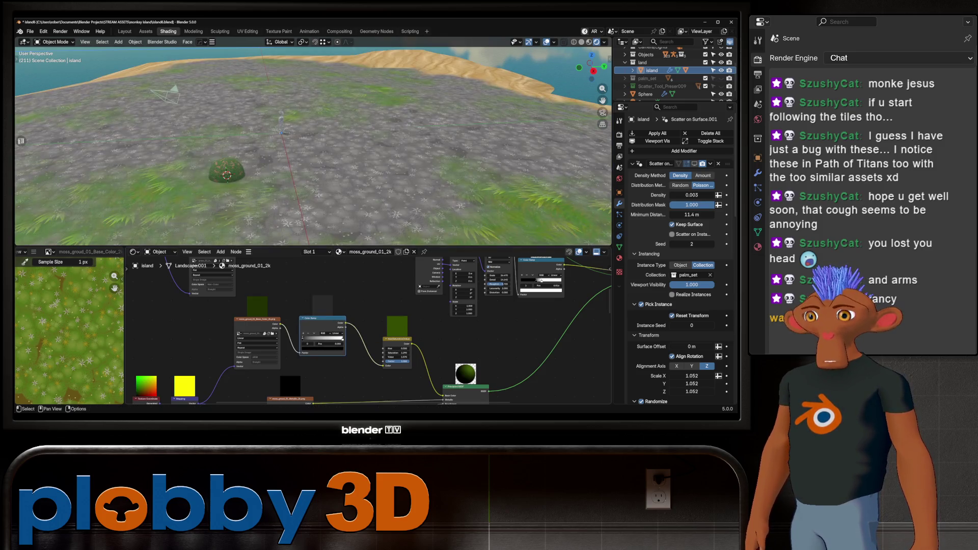
pyautogui.scroll(2, 68, 329)
pyautogui.scroll(1, 69, 330)
pyautogui.scroll(2, 69, 328)
pyautogui.scroll(-1, 69, 329)
pyautogui.scroll(-1, 69, 330)
pyautogui.scroll(-1, 68, 328)
pyautogui.scroll(-1, 69, 328)
# Enlarge the moss texture preview and move a colour ramp stop to position 1.000.
pyautogui.moveTo(69, 329); pyautogui.dragTo(68, 330, button='middle')
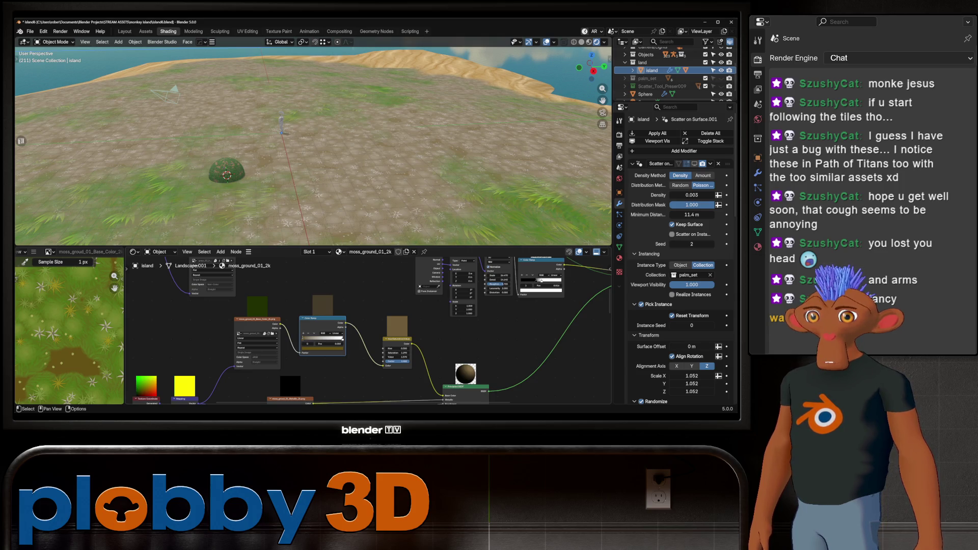
pyautogui.moveTo(114, 288); pyautogui.dragTo(115, 288)
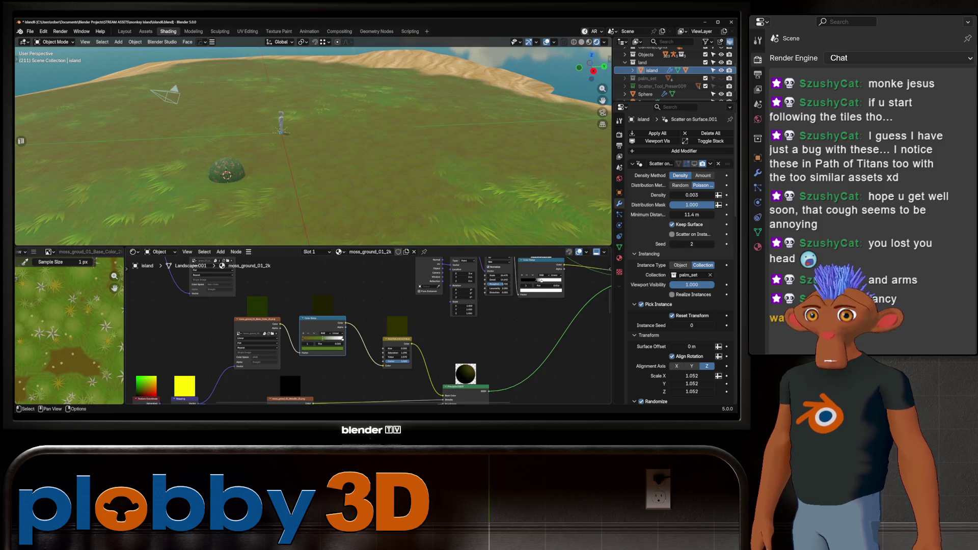
pyautogui.moveTo(115, 276); pyautogui.dragTo(114, 289)
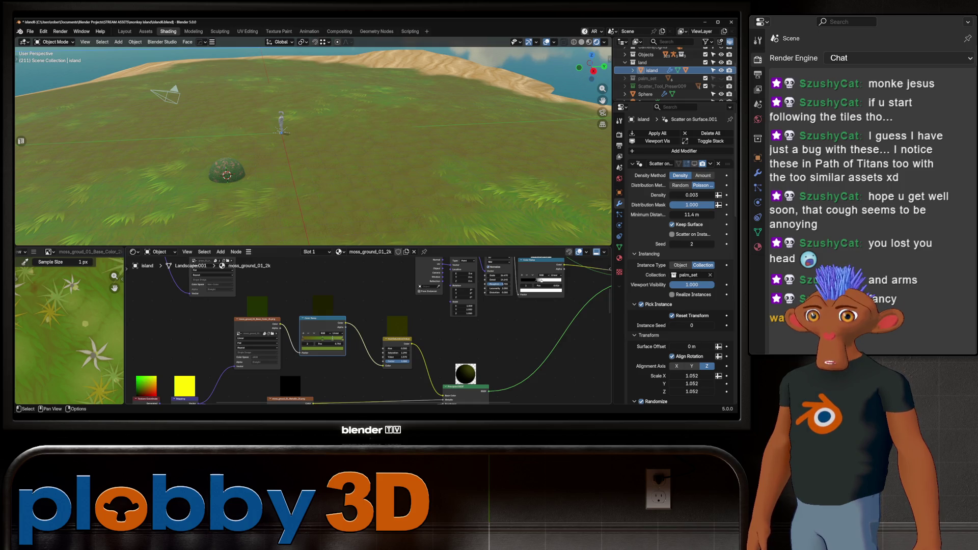
pyautogui.moveTo(114, 288); pyautogui.dragTo(116, 288)
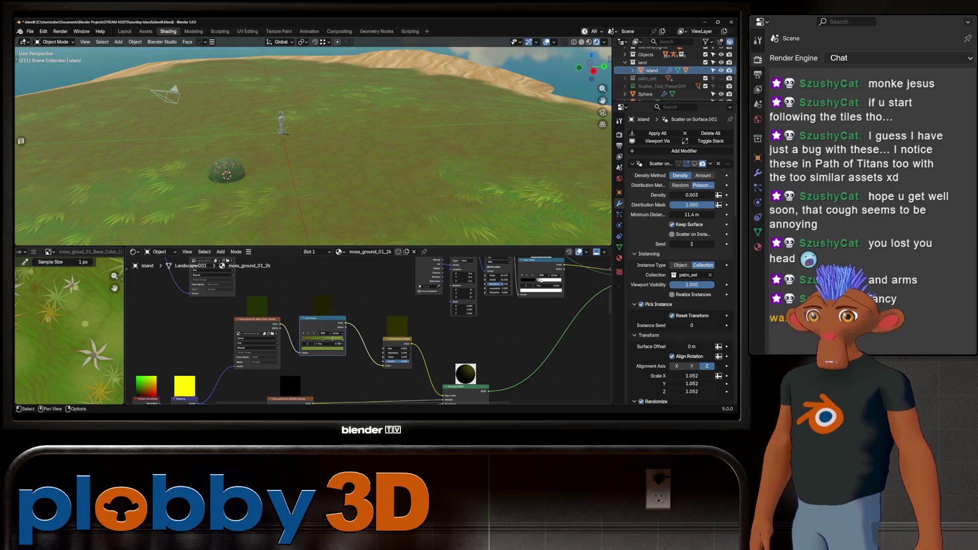
pyautogui.moveTo(334, 344); pyautogui.dragTo(366, 350)
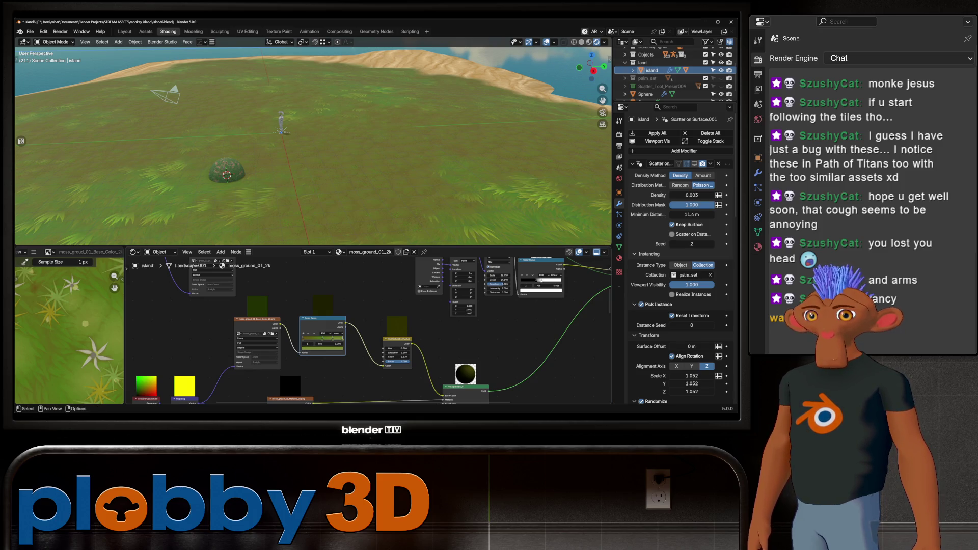
pyautogui.moveTo(115, 288); pyautogui.dragTo(115, 288)
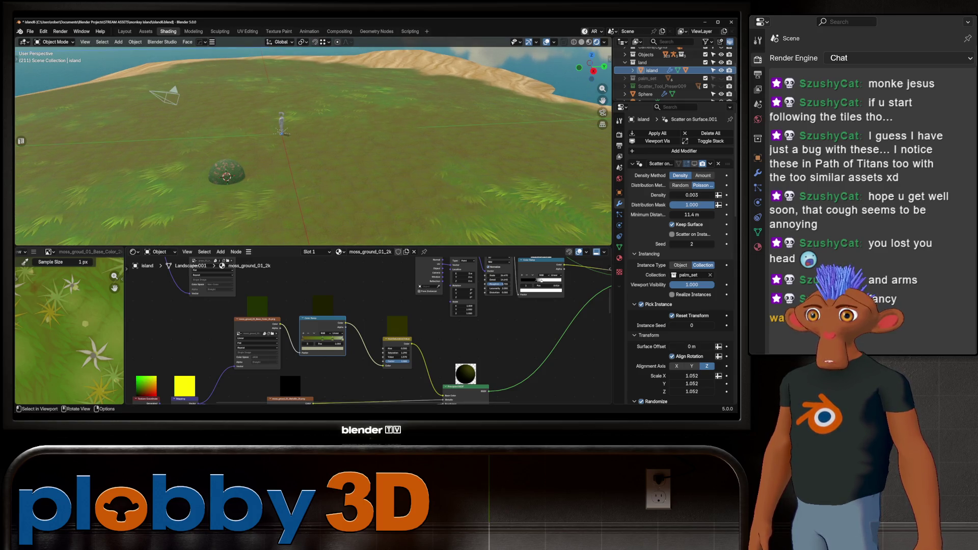
pyautogui.scroll(1, 324, 359)
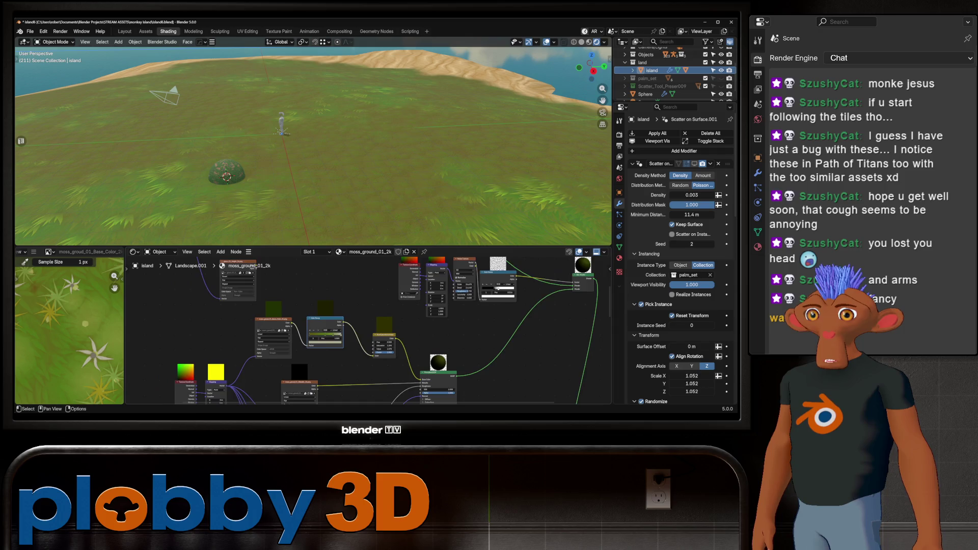
pyautogui.scroll(1, 324, 359)
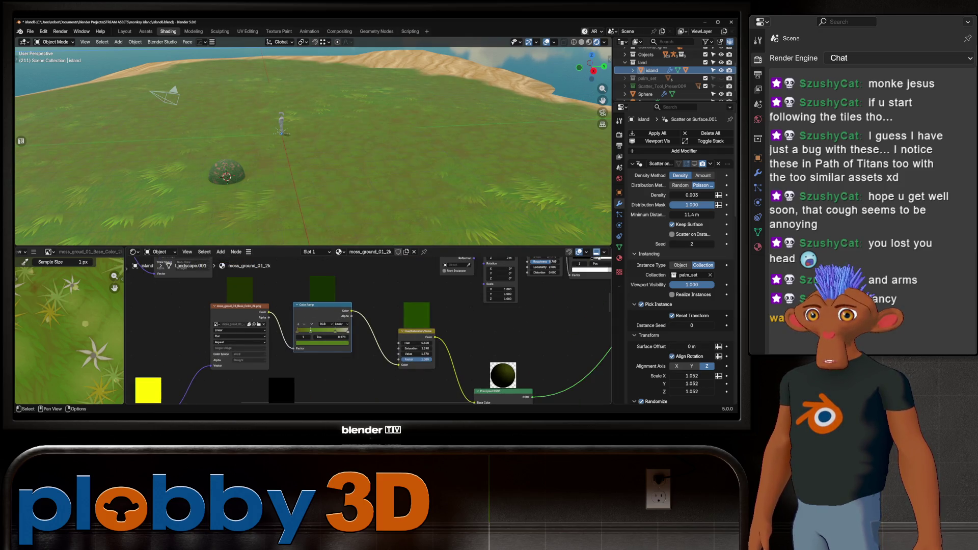
# Display sand_04_color_2k.png and eyedropper its sand colour into the ramp stop.
pyautogui.moveTo(306, 330)
pyautogui.mouseDown()
pyautogui.moveTo(318, 331)
pyautogui.moveTo(303, 332)
pyautogui.mouseUp()
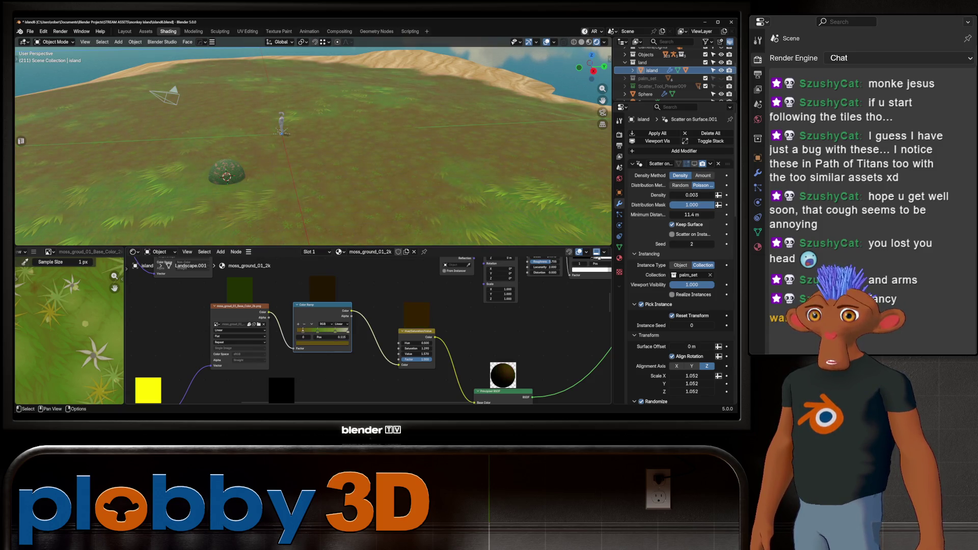
pyautogui.scroll(2, 305, 342)
pyautogui.click(305, 342)
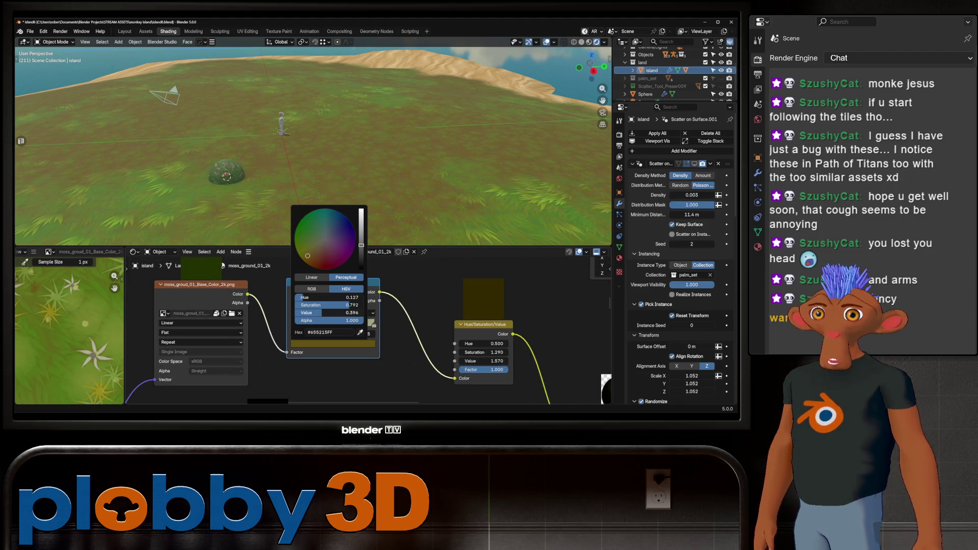
pyautogui.scroll(-5, 69, 321)
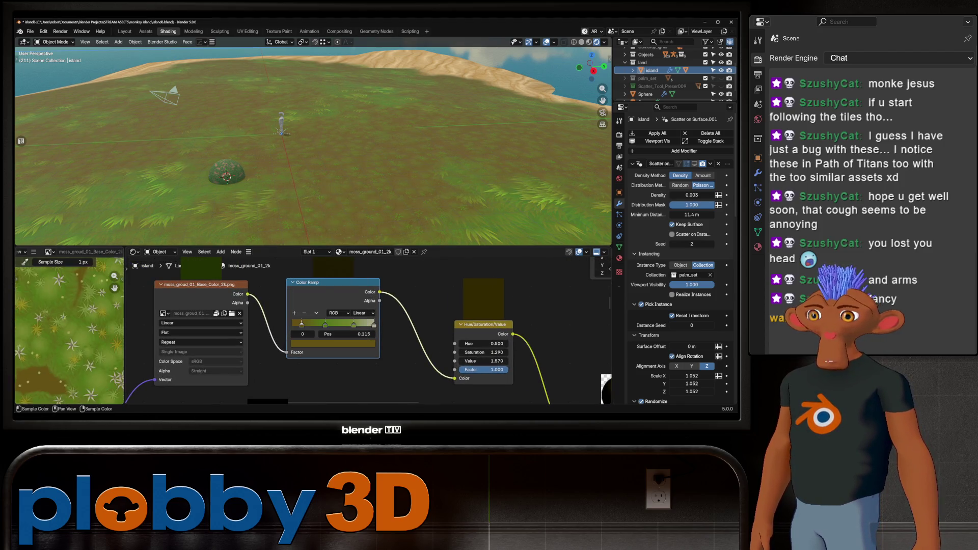
pyautogui.click(50, 251)
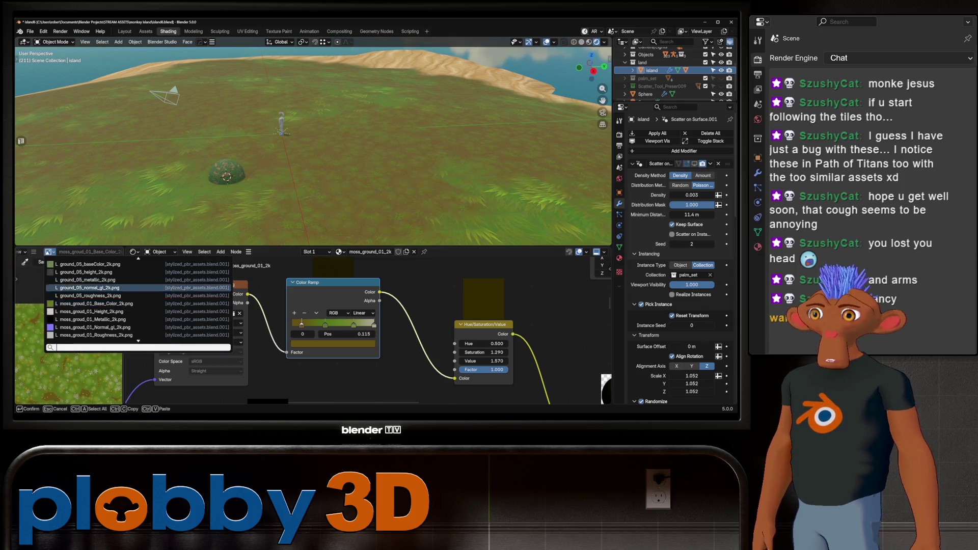
pyautogui.click(84, 335)
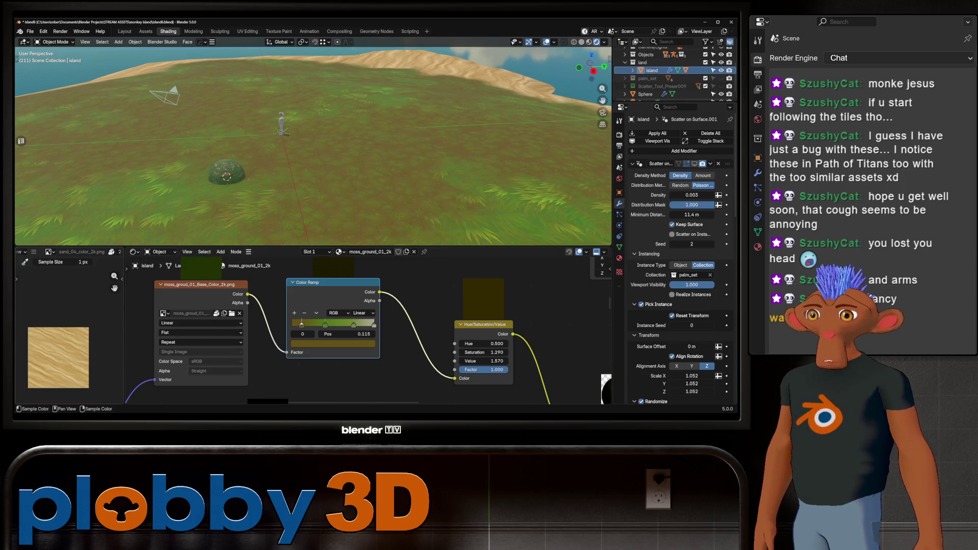
pyautogui.moveTo(113, 277); pyautogui.dragTo(119, 260)
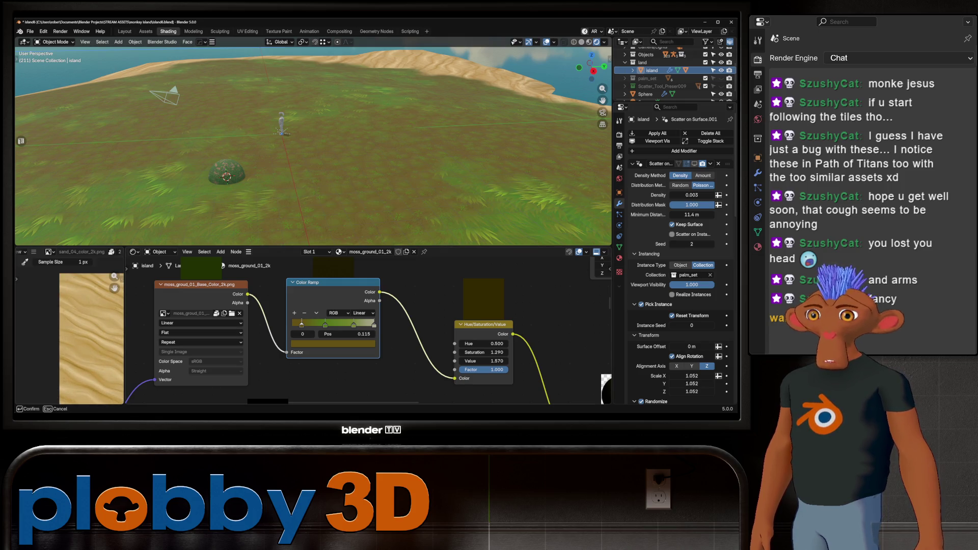
pyautogui.click(115, 288)
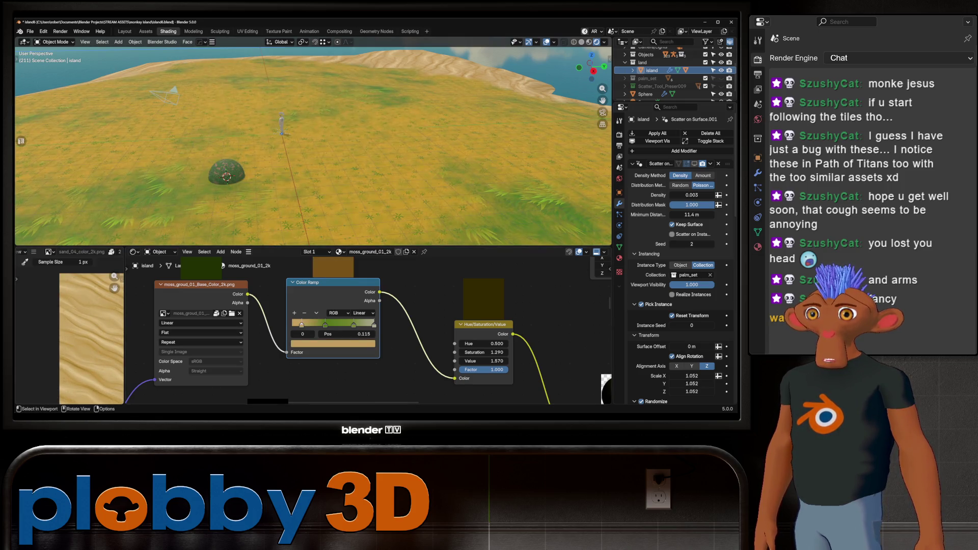
pyautogui.scroll(2, 91, 329)
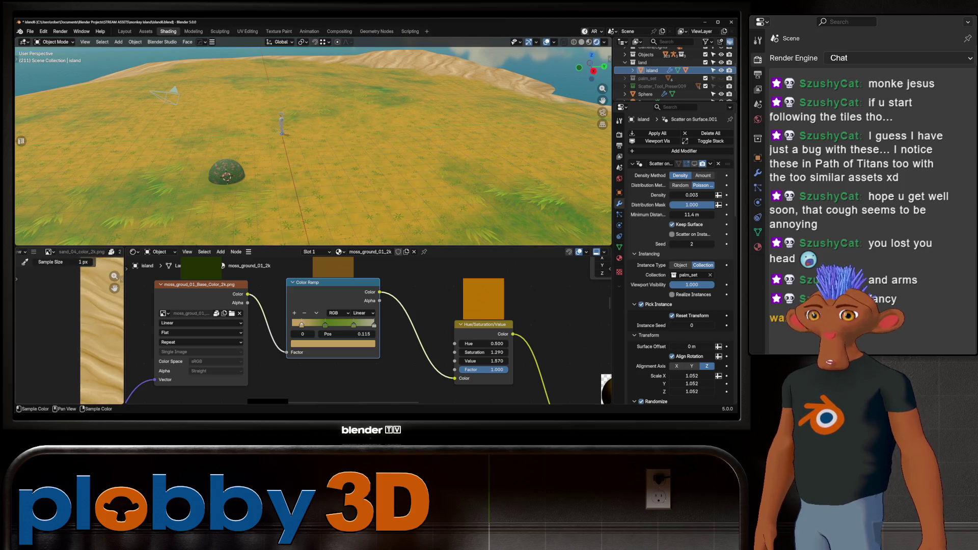
# Orbit closer to the dome and pick the first colour ramp stop for editing.
pyautogui.moveTo(456, 378); pyautogui.dragTo(489, 397)
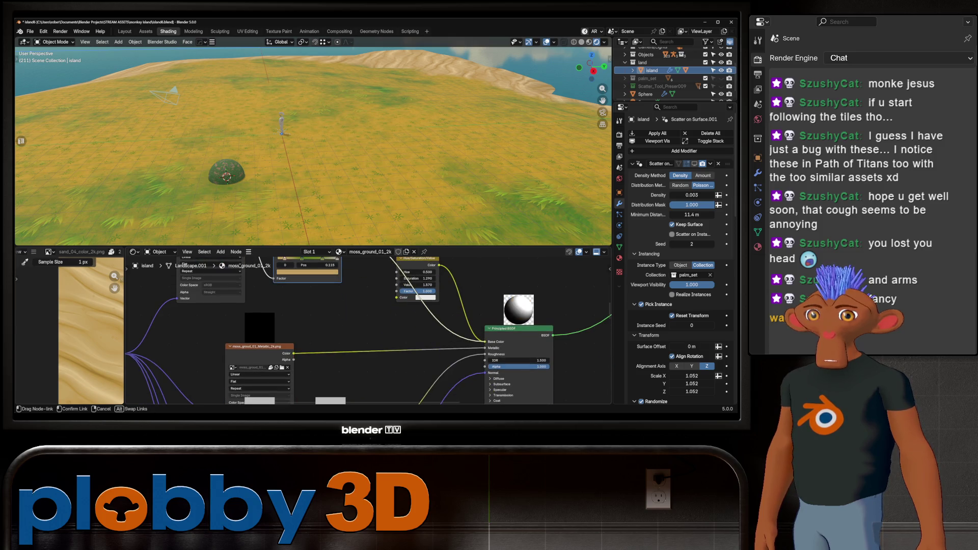
pyautogui.moveTo(306, 153); pyautogui.dragTo(322, 176, button='middle')
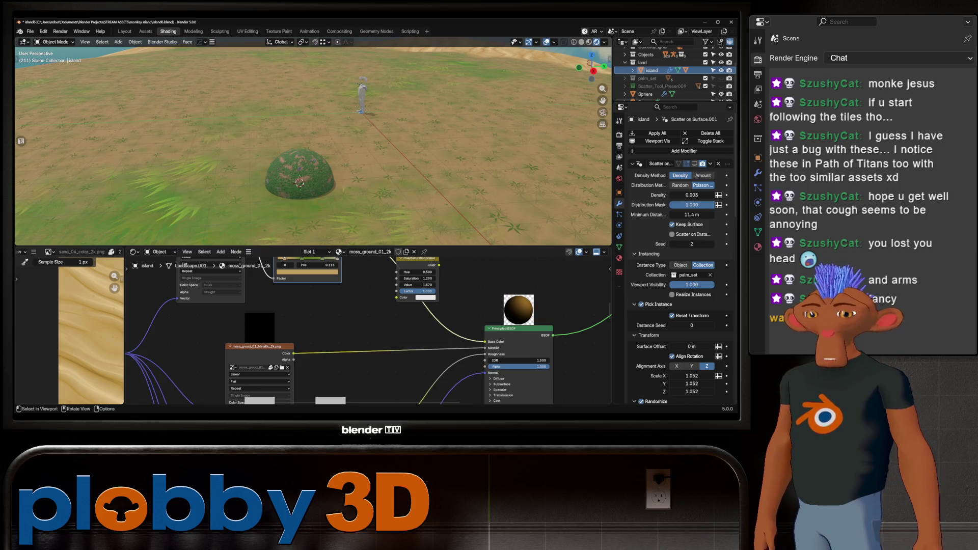
pyautogui.scroll(1, 359, 306)
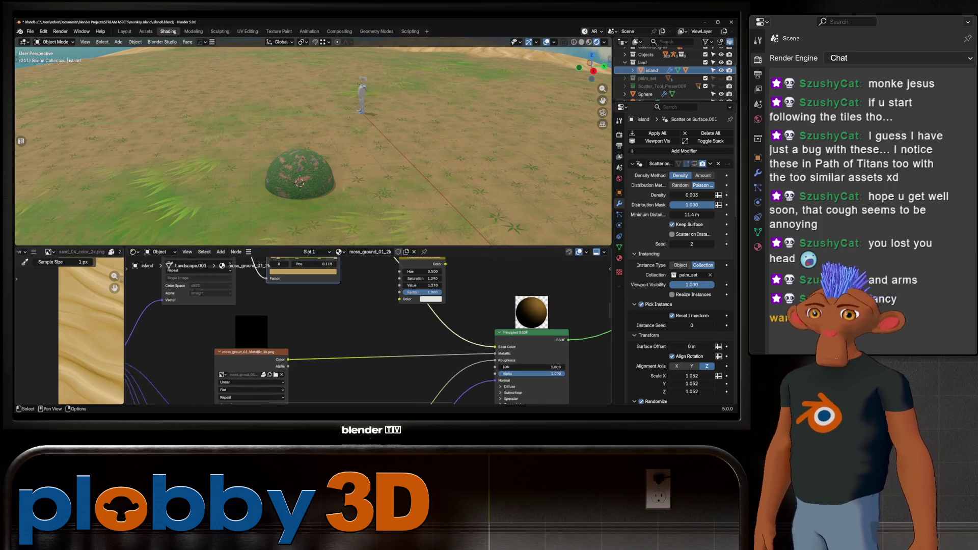
pyautogui.moveTo(345, 306); pyautogui.dragTo(327, 347, button='middle')
pyautogui.click(261, 334)
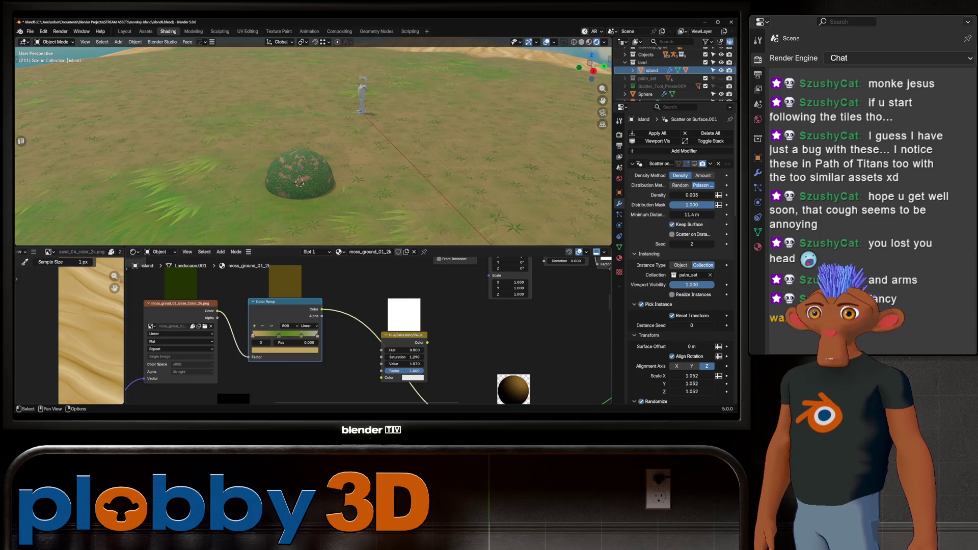
# Slide the second, third and rightmost ramp stops inward so sand tan blends into darker green.
pyautogui.click(301, 334)
pyautogui.moveTo(271, 334); pyautogui.dragTo(275, 334)
pyautogui.click(284, 334)
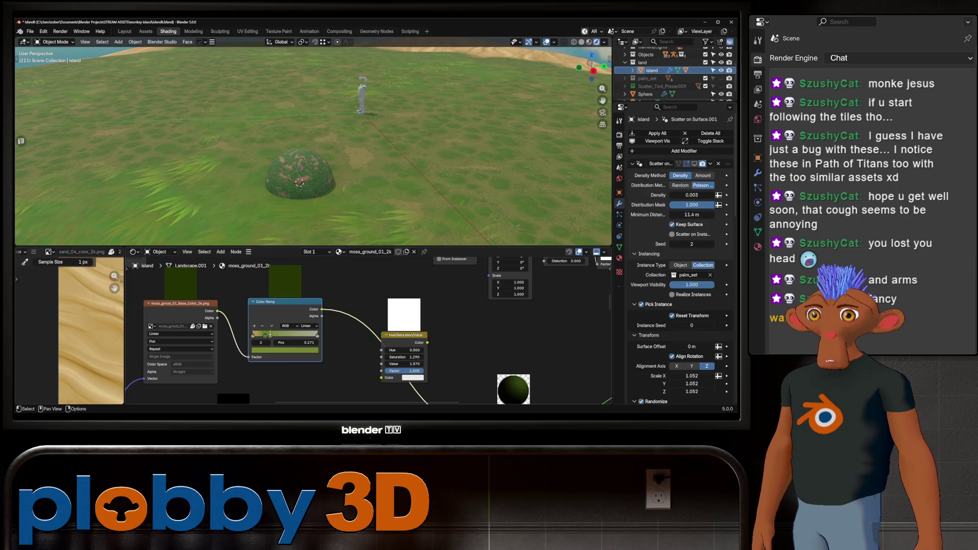
pyautogui.moveTo(260, 334); pyautogui.dragTo(294, 323)
pyautogui.scroll(5, 268, 340)
pyautogui.moveTo(396, 324); pyautogui.dragTo(308, 324)
# Shift the last ramp stop leftward and select the green stop, checking the result from an aerial view.
pyautogui.moveTo(308, 324); pyautogui.dragTo(319, 323, button='middle')
pyautogui.moveTo(319, 323); pyautogui.dragTo(296, 322)
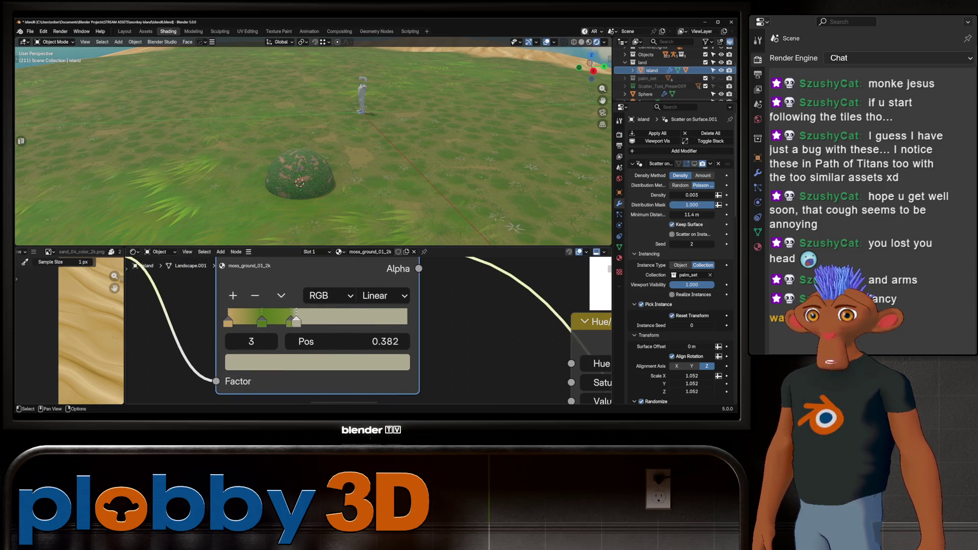
pyautogui.moveTo(306, 154); pyautogui.dragTo(306, 123, button='middle')
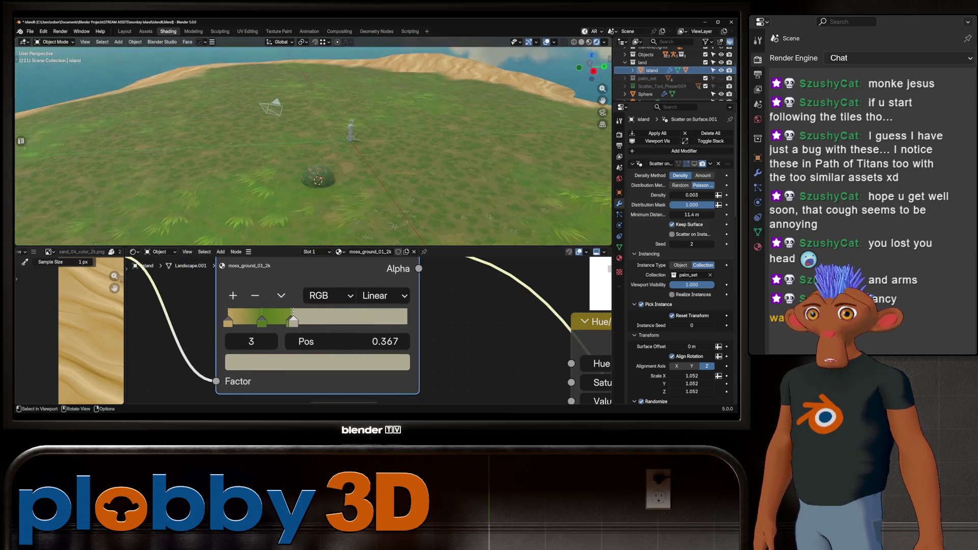
pyautogui.scroll(2, 313, 145)
pyautogui.scroll(1, 313, 146)
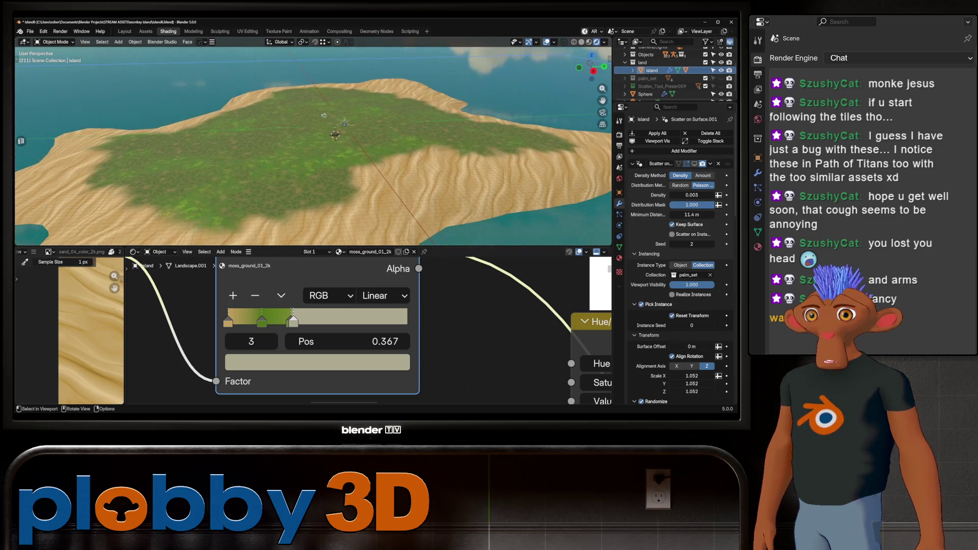
pyautogui.scroll(2, 313, 146)
pyautogui.scroll(1, 314, 146)
pyautogui.moveTo(306, 123); pyautogui.dragTo(307, 184, button='middle')
pyautogui.scroll(2, 313, 145)
pyautogui.scroll(2, 314, 145)
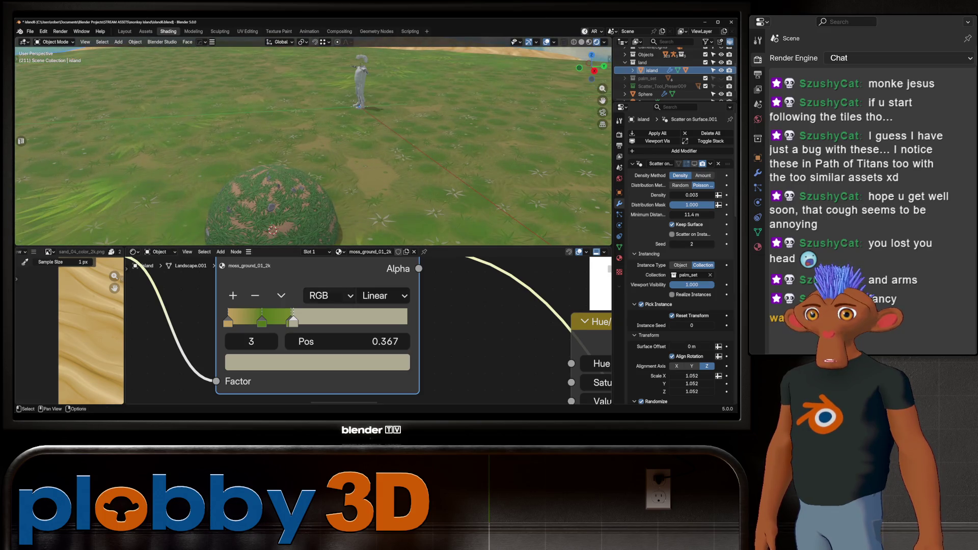
pyautogui.click(262, 320)
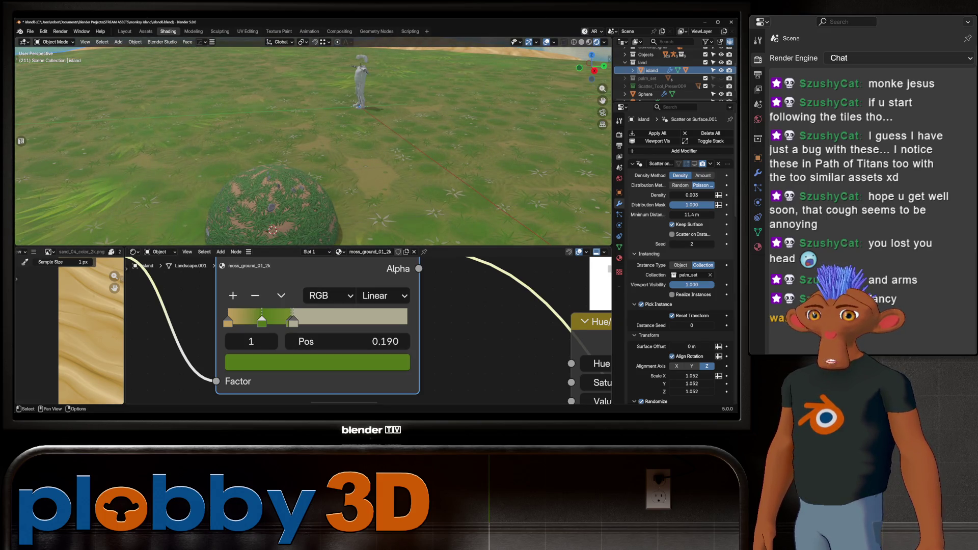
pyautogui.click(282, 296)
pyautogui.rightClick(229, 321)
pyautogui.press('Escape')
# Add a new ramp stop, paste the green colour onto it and spread the stops to balance grass and sand.
pyautogui.click(233, 296)
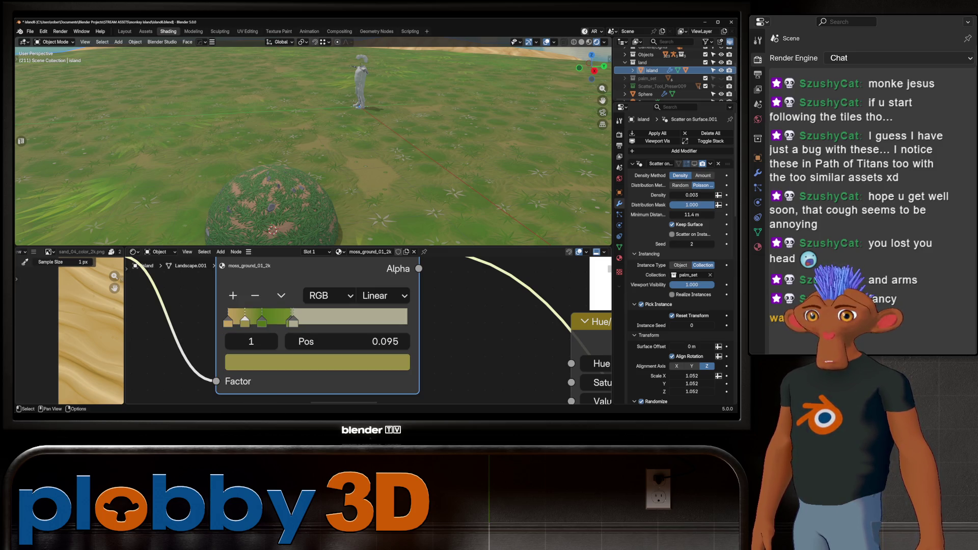
pyautogui.moveTo(245, 321); pyautogui.dragTo(282, 321)
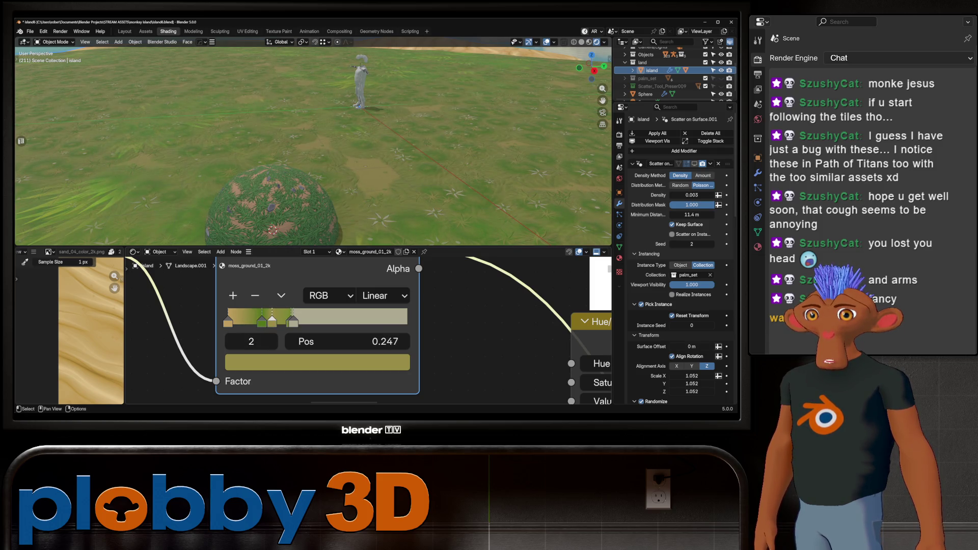
pyautogui.hotkey('ctrl', 'v')
pyautogui.moveTo(273, 321); pyautogui.dragTo(318, 321)
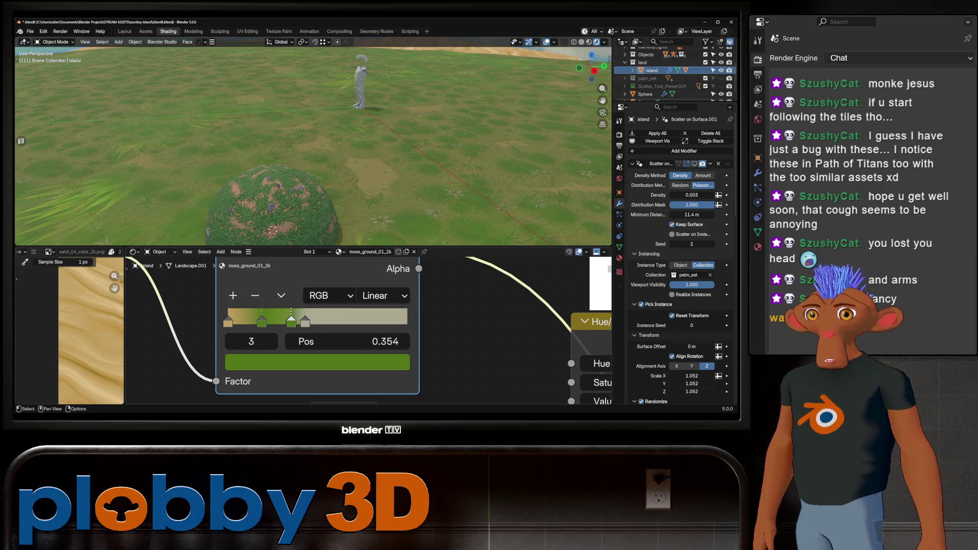
pyautogui.moveTo(317, 322); pyautogui.dragTo(248, 321)
pyautogui.scroll(-5, 248, 149)
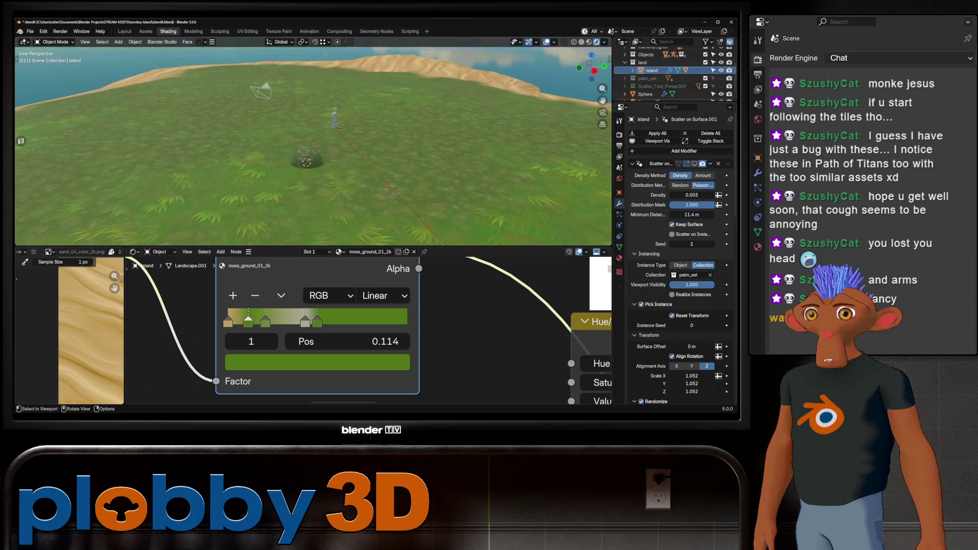
pyautogui.moveTo(249, 150); pyautogui.dragTo(329, 229, button='middle')
pyautogui.scroll(-1, 355, 313)
pyautogui.scroll(-2, 367, 329)
pyautogui.scroll(-1, 367, 329)
pyautogui.press('m')
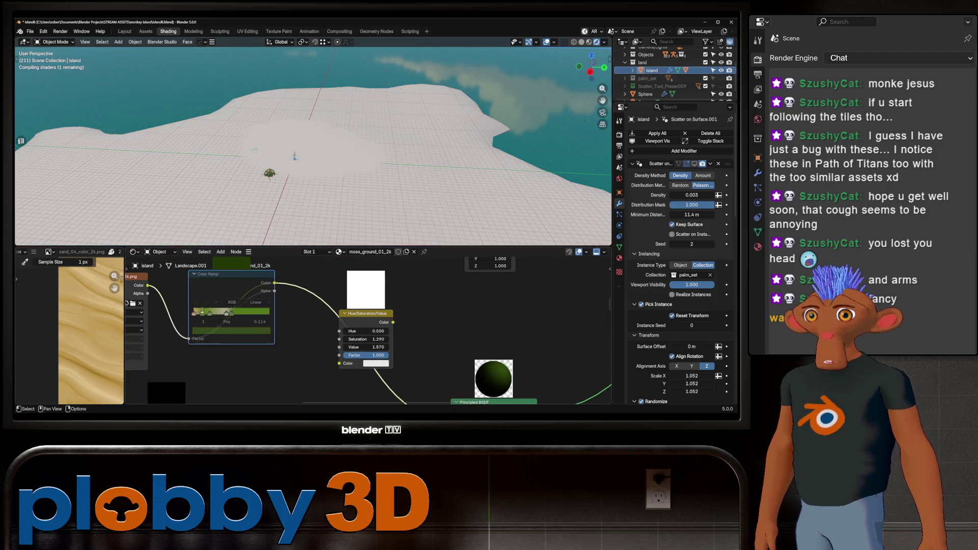
pyautogui.press('m')
pyautogui.press('m')
pyautogui.press('m')
pyautogui.press('m')
pyautogui.press('m')
pyautogui.press('m')
pyautogui.press('m')
pyautogui.press('m')
pyautogui.press('m')
pyautogui.press('m')
pyautogui.press('m')
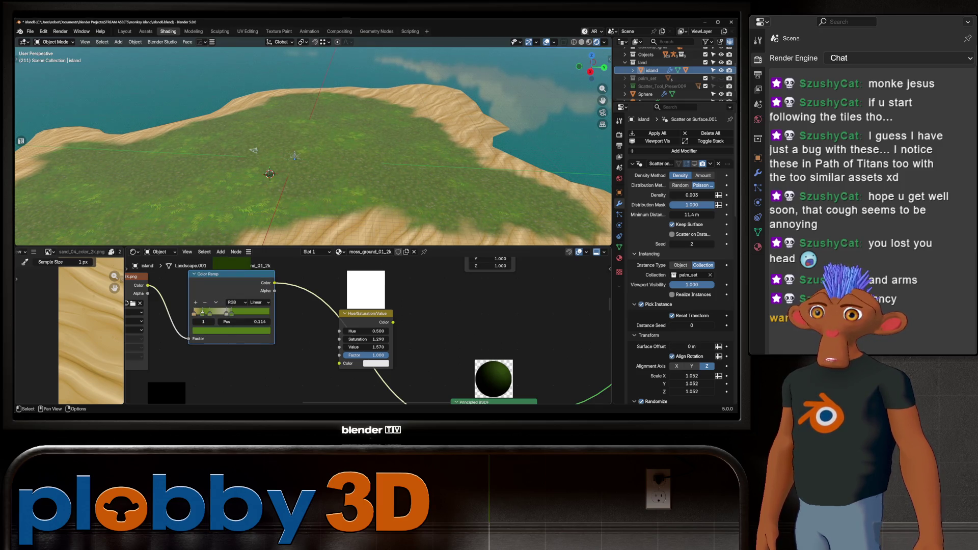
pyautogui.press('m')
pyautogui.press('m')
pyautogui.press('m')
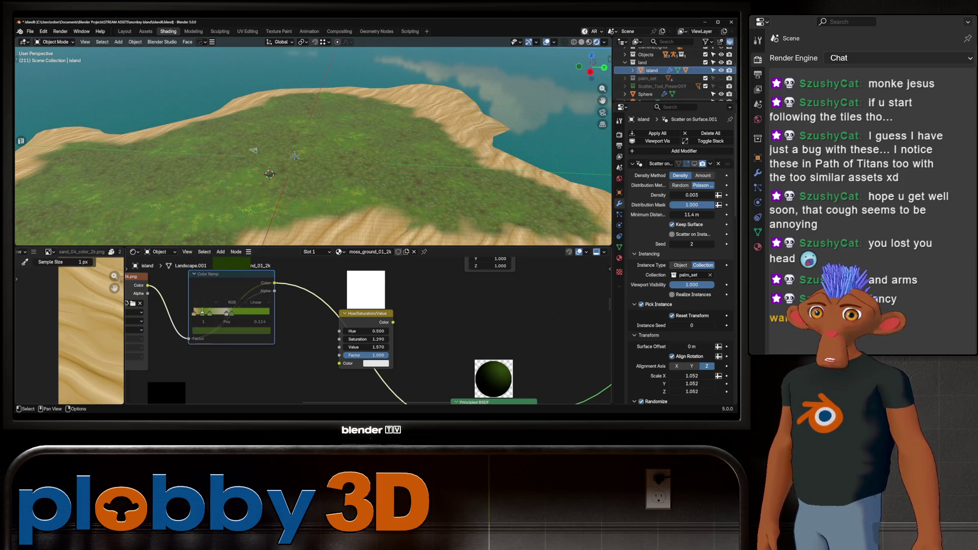
pyautogui.press('m')
pyautogui.press('m')
pyautogui.press('m')
pyautogui.press('m')
pyautogui.press('m')
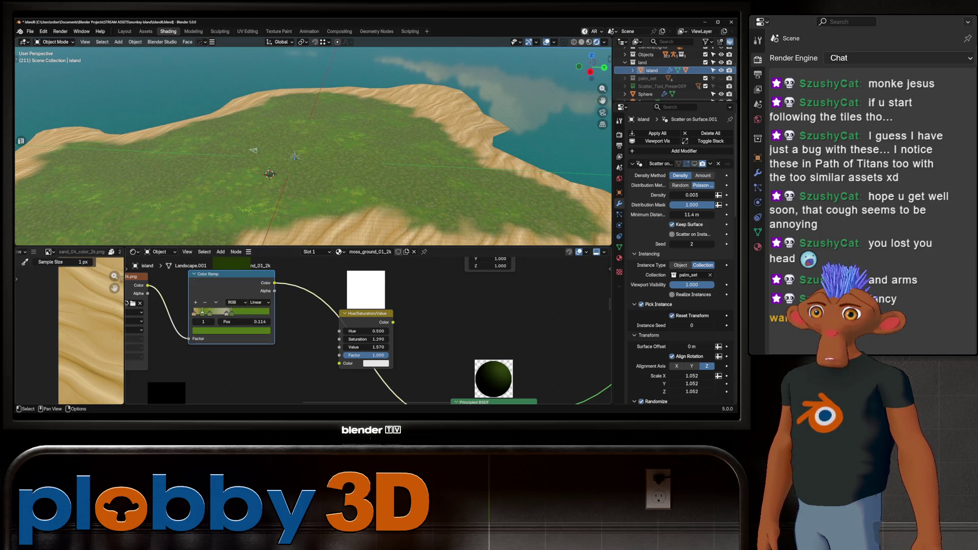
pyautogui.scroll(1, 220, 283)
pyautogui.scroll(2, 219, 283)
pyautogui.click(180, 331)
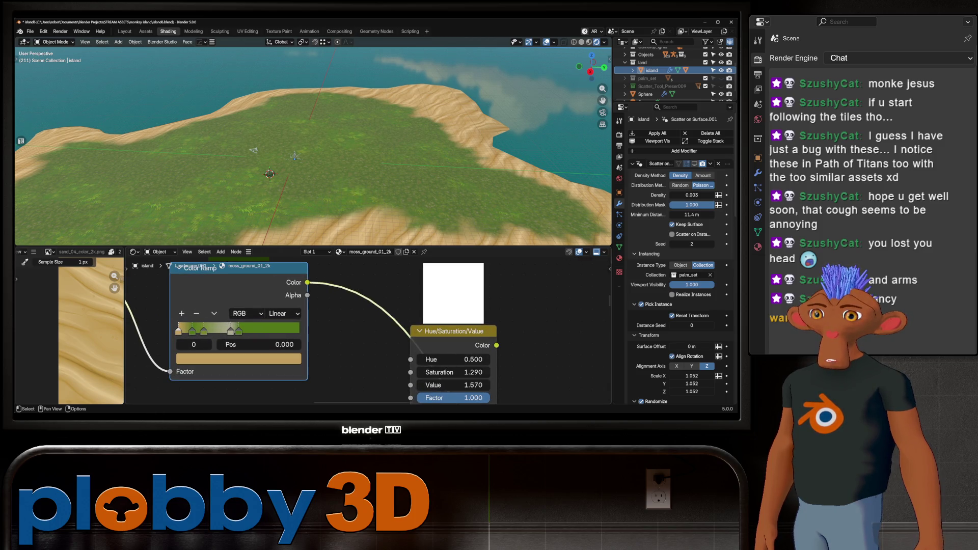
# Brighten the first stop's colour and move the green stops toward the ramp's right end.
pyautogui.click(239, 359)
pyautogui.moveTo(267, 312)
pyautogui.mouseDown()
pyautogui.moveTo(283, 312)
pyautogui.moveTo(250, 313)
pyautogui.moveTo(280, 312)
pyautogui.mouseUp()
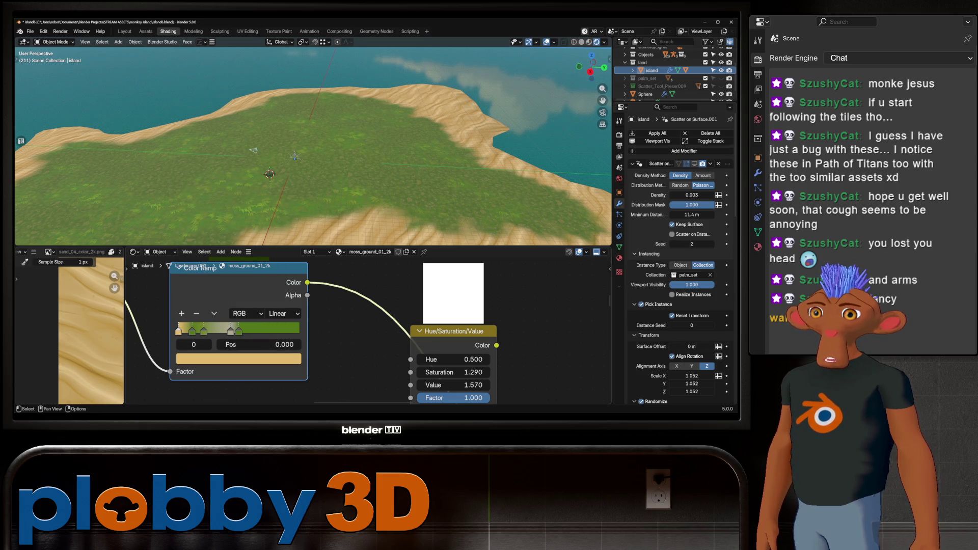
pyautogui.click(203, 331)
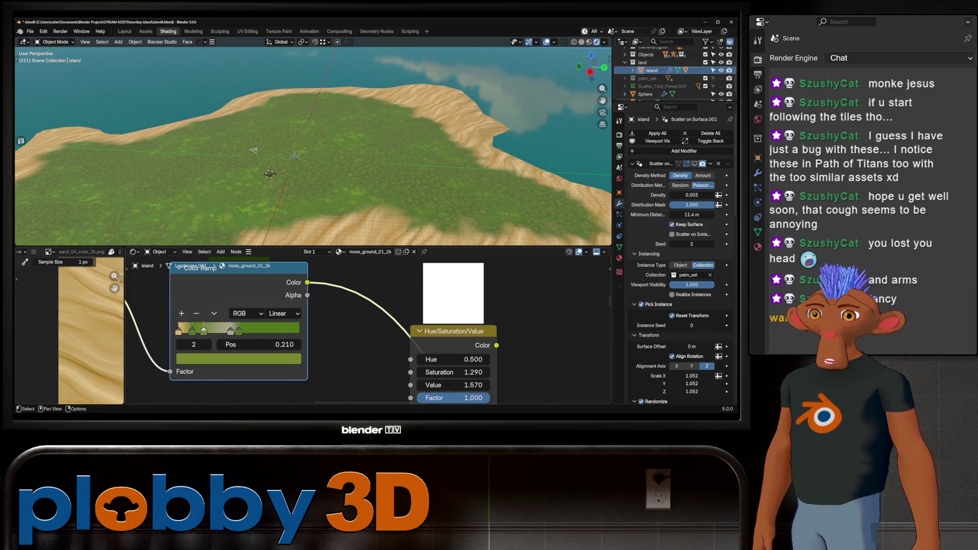
pyautogui.moveTo(203, 330); pyautogui.dragTo(198, 330)
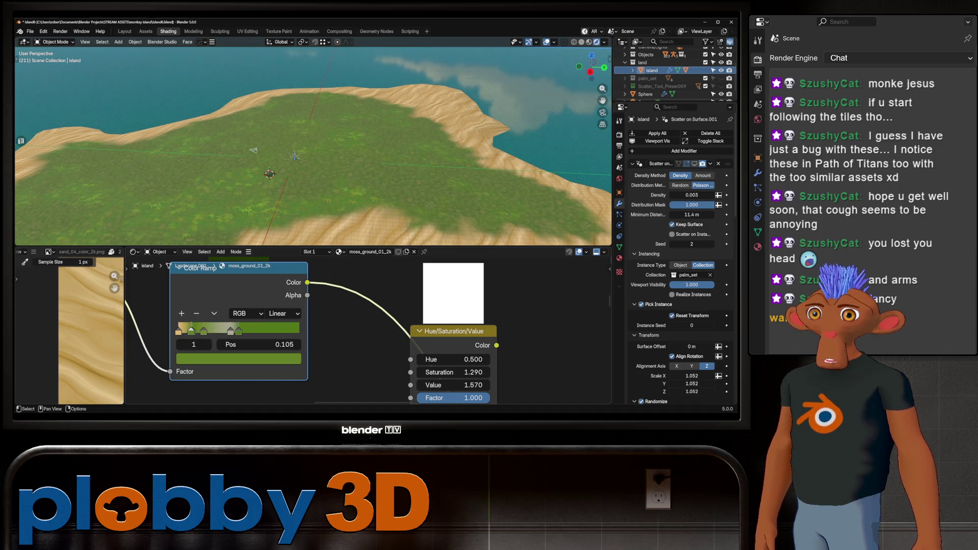
pyautogui.moveTo(221, 330); pyautogui.dragTo(276, 331)
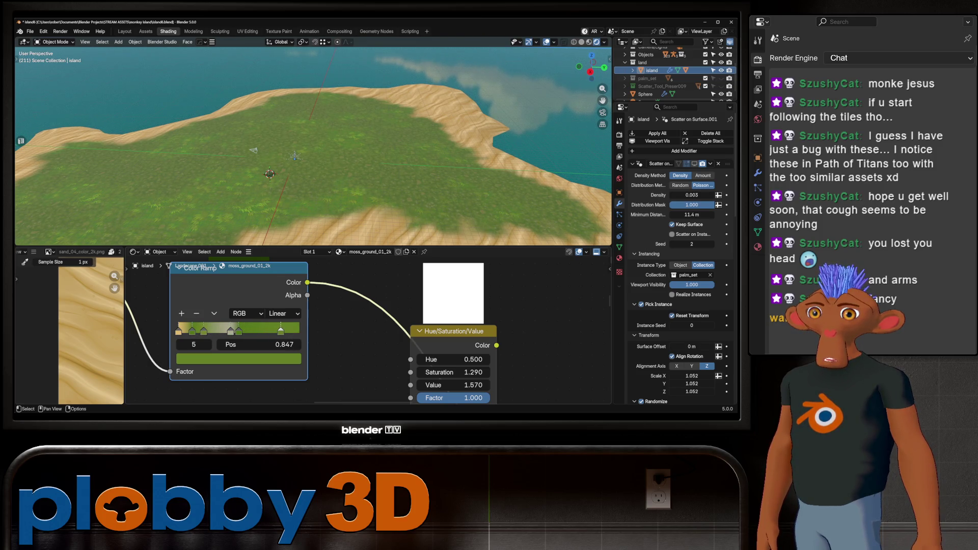
pyautogui.moveTo(221, 331); pyautogui.dragTo(299, 330)
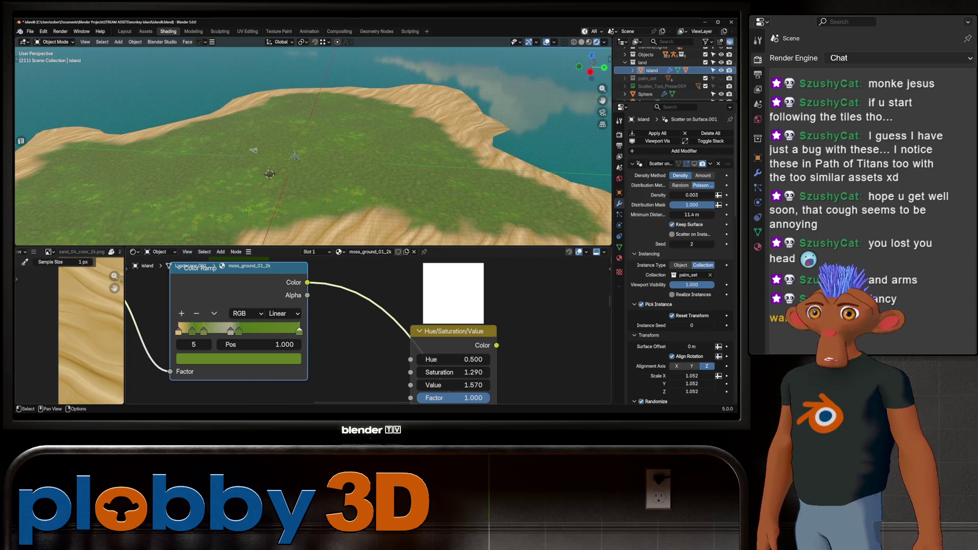
pyautogui.scroll(3, 314, 146)
pyautogui.scroll(3, 314, 145)
pyautogui.scroll(3, 313, 145)
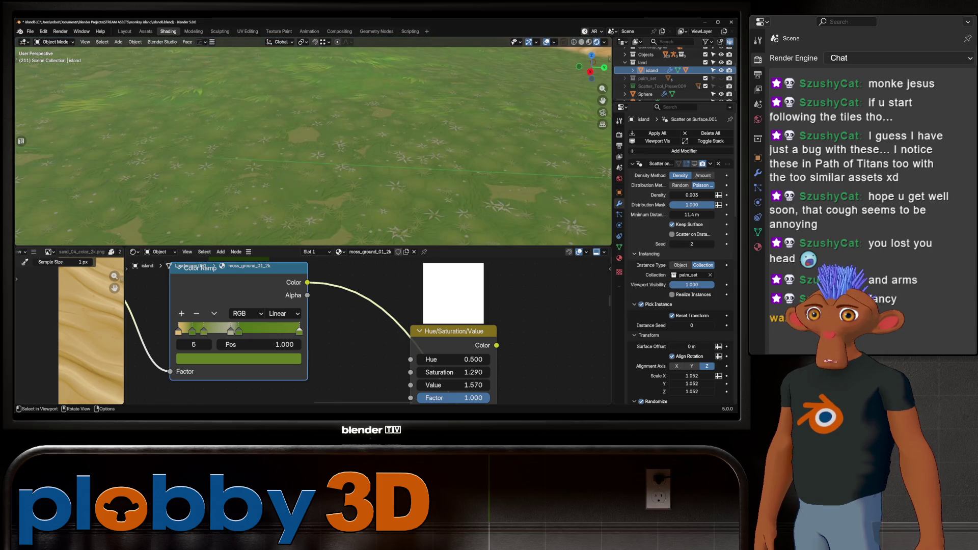
pyautogui.scroll(2, 313, 145)
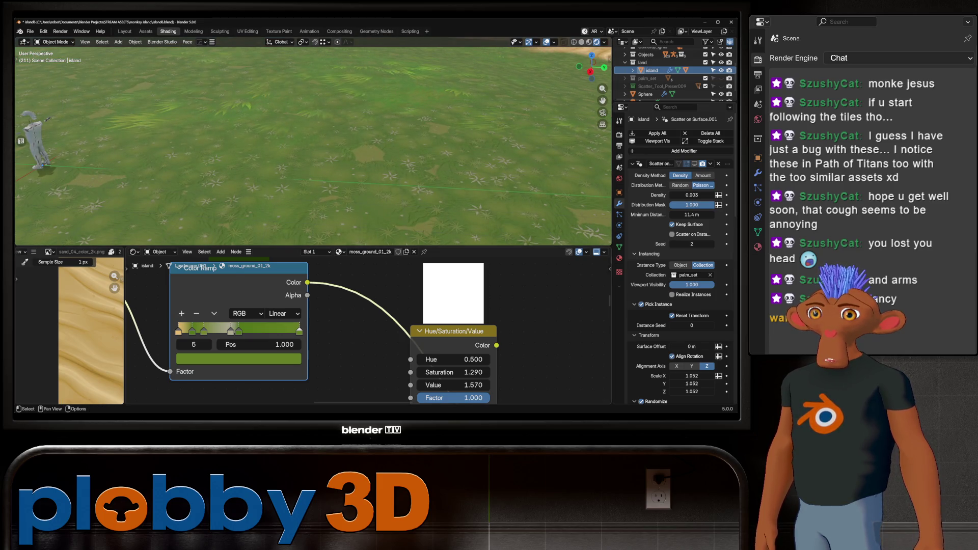
# Shift the active stop's colour from green toward a near-white grey.
pyautogui.click(239, 359)
pyautogui.moveTo(253, 301)
pyautogui.mouseDown()
pyautogui.moveTo(183, 301)
pyautogui.moveTo(285, 313)
pyautogui.moveTo(223, 331)
pyautogui.mouseUp()
pyautogui.scroll(-5, 313, 145)
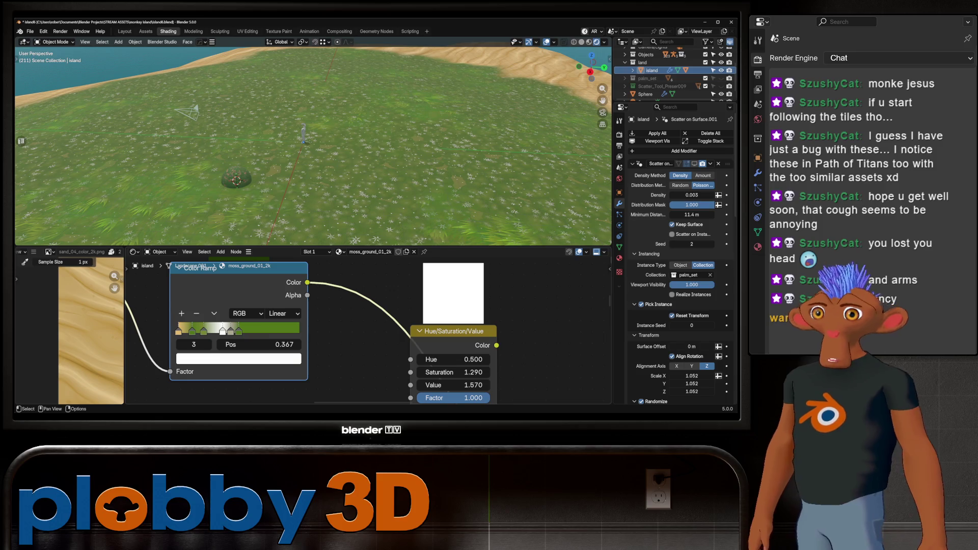
# Tint the white ramp stop pale yellow on the colour wheel.
pyautogui.click(230, 358)
pyautogui.moveTo(225, 204); pyautogui.dragTo(212, 213)
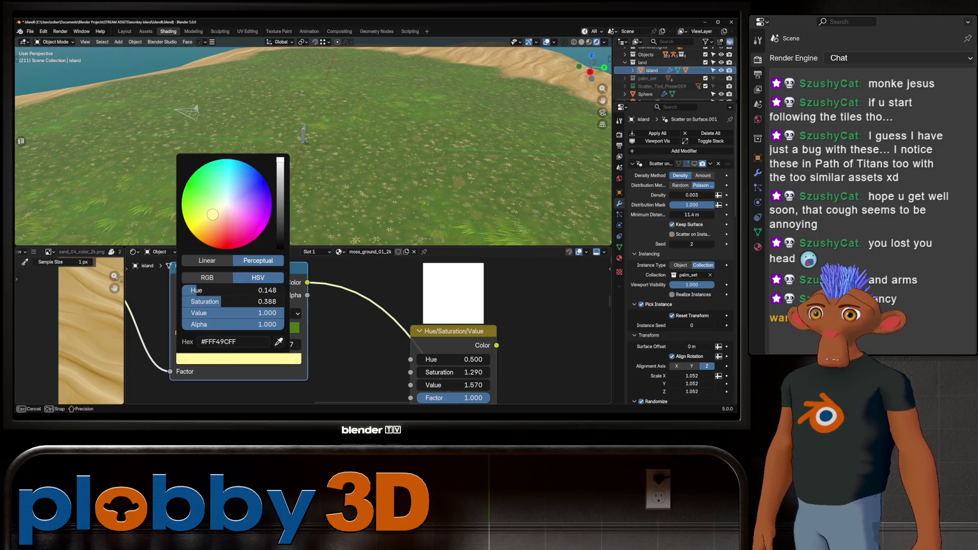
pyautogui.scroll(-5, 343, 157)
pyautogui.moveTo(343, 137)
pyautogui.mouseDown(button='middle')
pyautogui.moveTo(343, 157)
pyautogui.moveTo(314, 130)
pyautogui.mouseUp(button='middle')
pyautogui.scroll(3, 343, 157)
pyautogui.scroll(5, 343, 157)
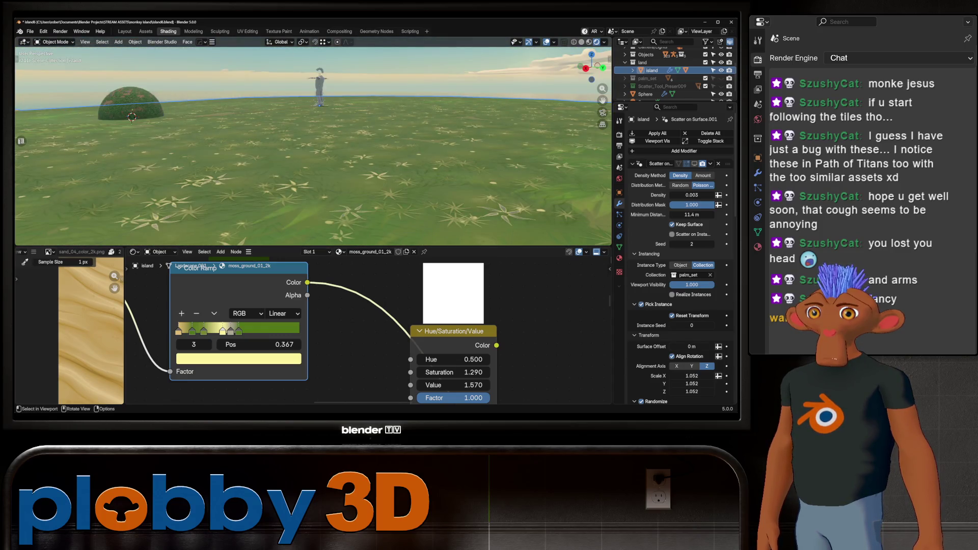
# Lower the Value of the yellow stop and the green stop to deepen the meadow colour.
pyautogui.click(268, 358)
pyautogui.moveTo(268, 313); pyautogui.dragTo(267, 312)
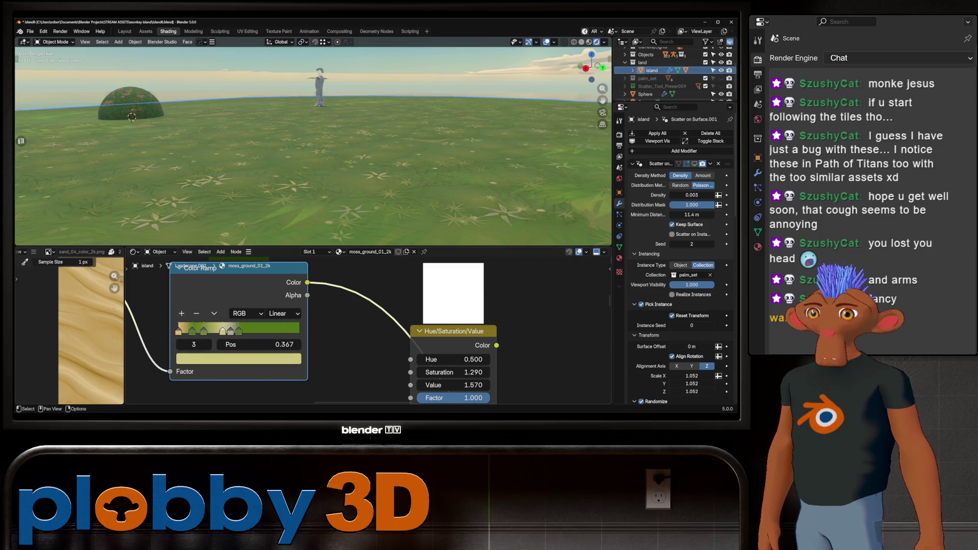
pyautogui.click(203, 344)
pyautogui.click(239, 358)
pyautogui.moveTo(268, 312); pyautogui.dragTo(255, 313)
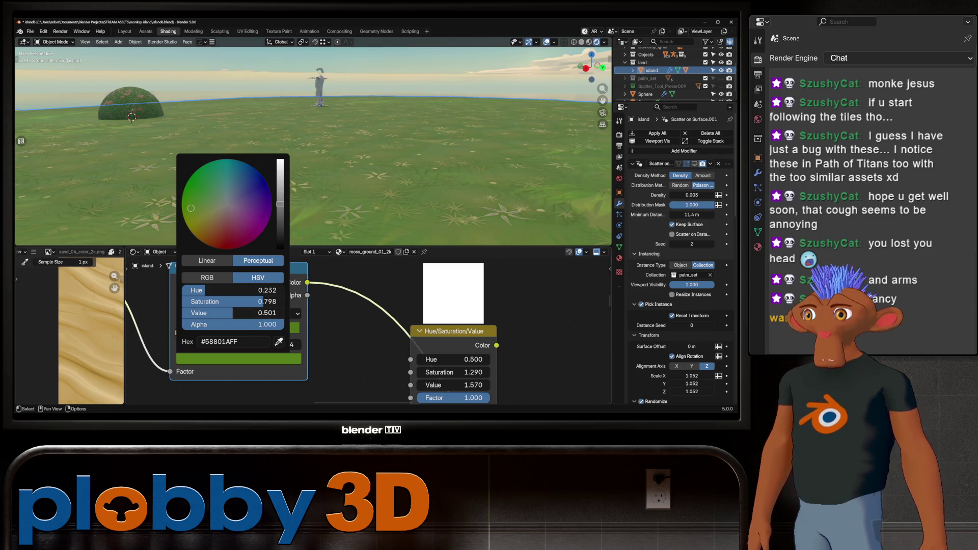
pyautogui.moveTo(382, 154); pyautogui.dragTo(382, 199, button='middle')
pyautogui.moveTo(313, 146); pyautogui.dragTo(291, 191, button='middle')
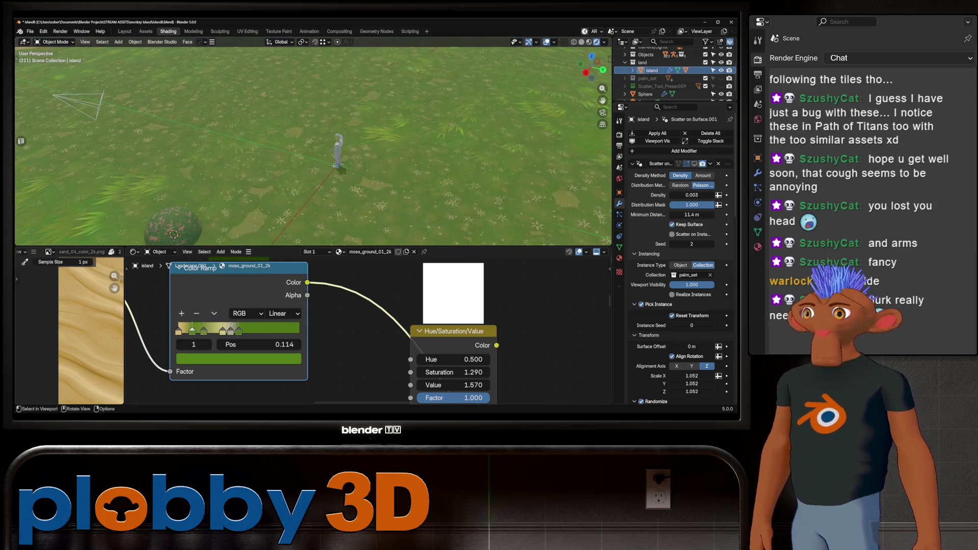
# Slide the yellow and green stops toward the ramp's start, the second landing at 0.180.
pyautogui.moveTo(222, 330); pyautogui.dragTo(202, 331)
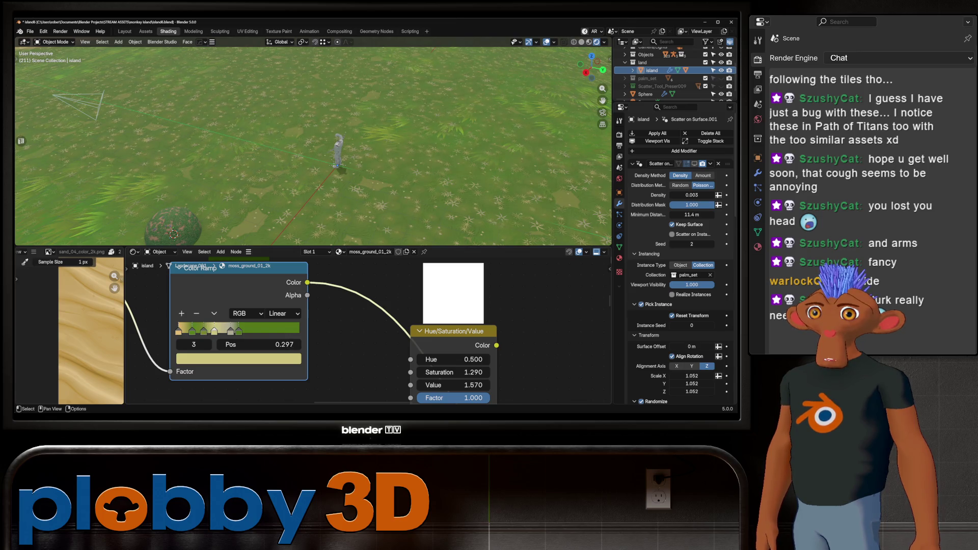
pyautogui.moveTo(231, 330)
pyautogui.mouseDown()
pyautogui.moveTo(269, 331)
pyautogui.moveTo(208, 331)
pyautogui.mouseUp()
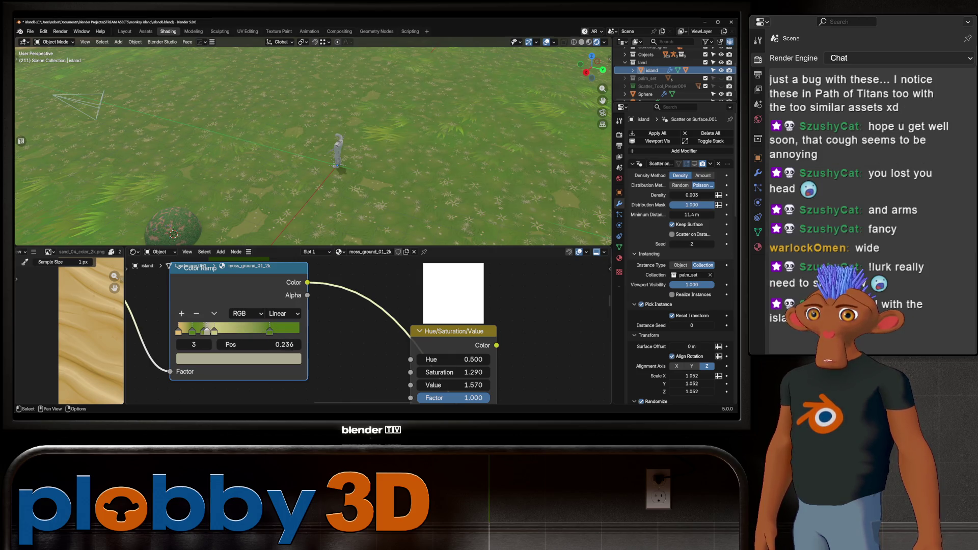
pyautogui.moveTo(205, 330); pyautogui.dragTo(199, 331)
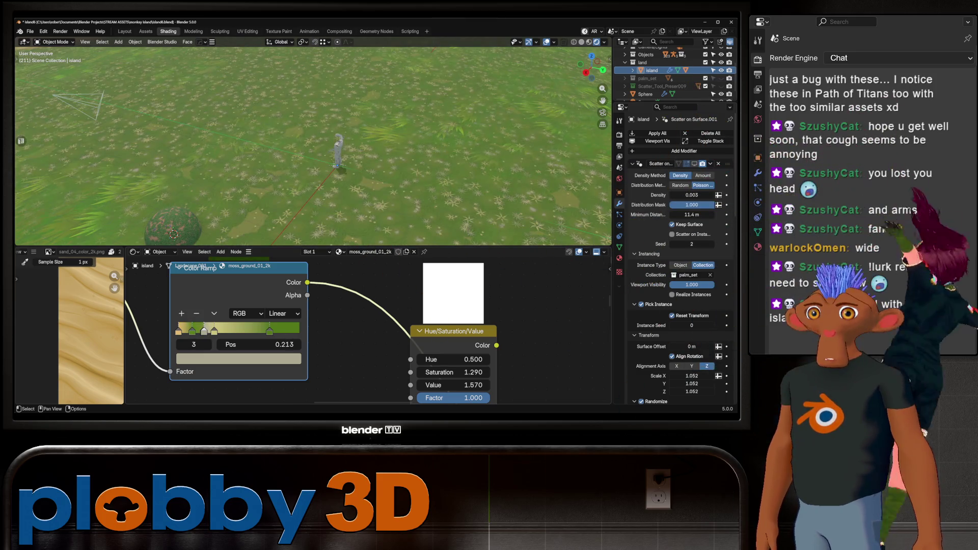
pyautogui.moveTo(201, 330); pyautogui.dragTo(222, 331)
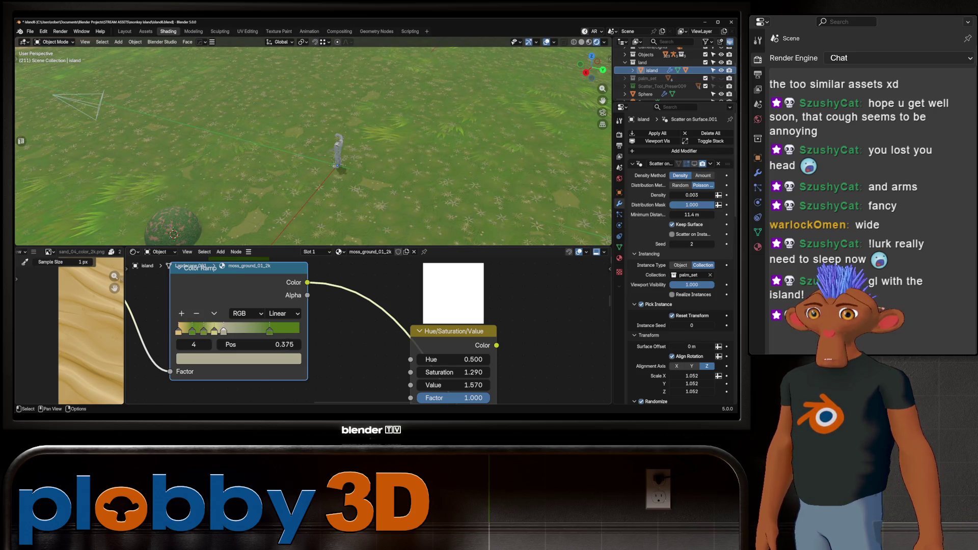
pyautogui.click(214, 330)
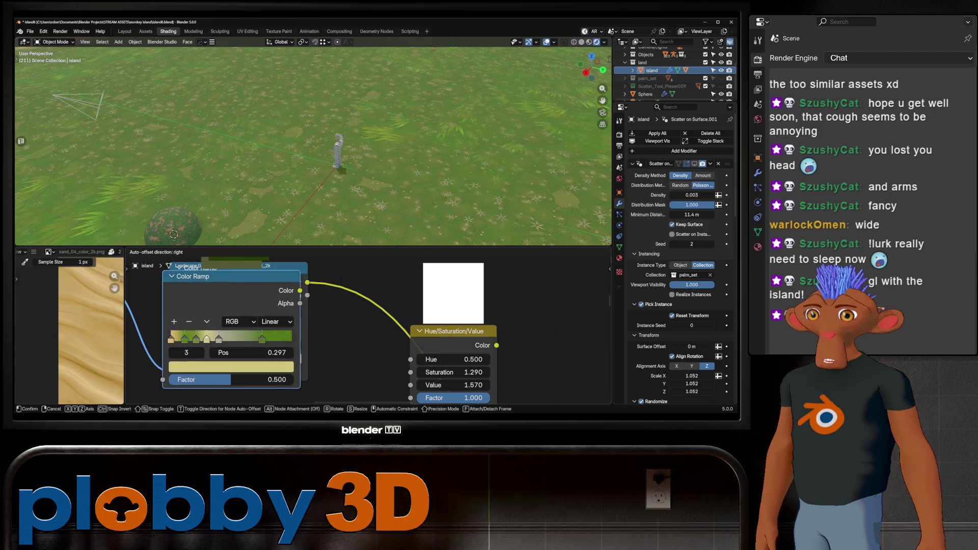
# Re-seat the Color Ramp node on its link and bring up the second stop's olive-yellow colour.
pyautogui.moveTo(170, 371); pyautogui.dragTo(170, 372)
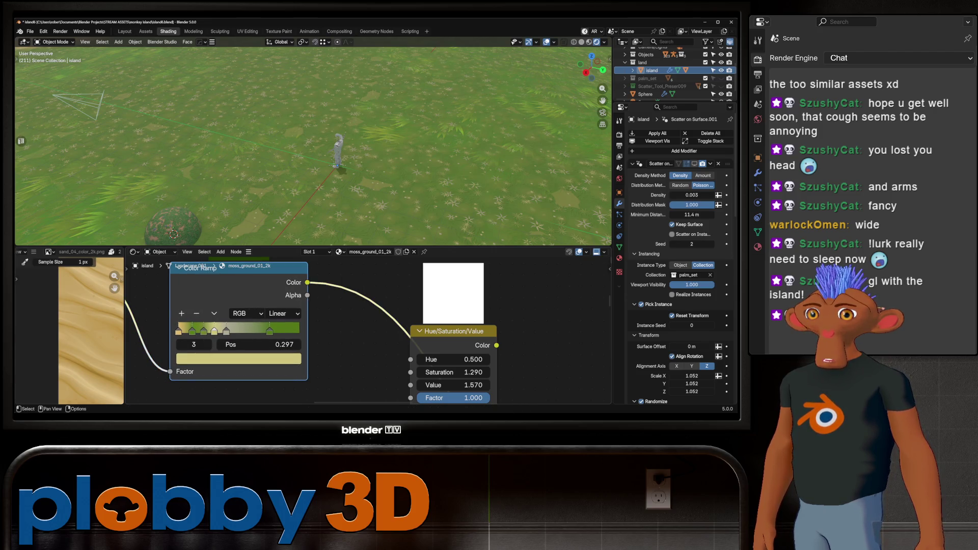
pyautogui.moveTo(214, 330); pyautogui.dragTo(202, 331)
pyautogui.click(201, 330)
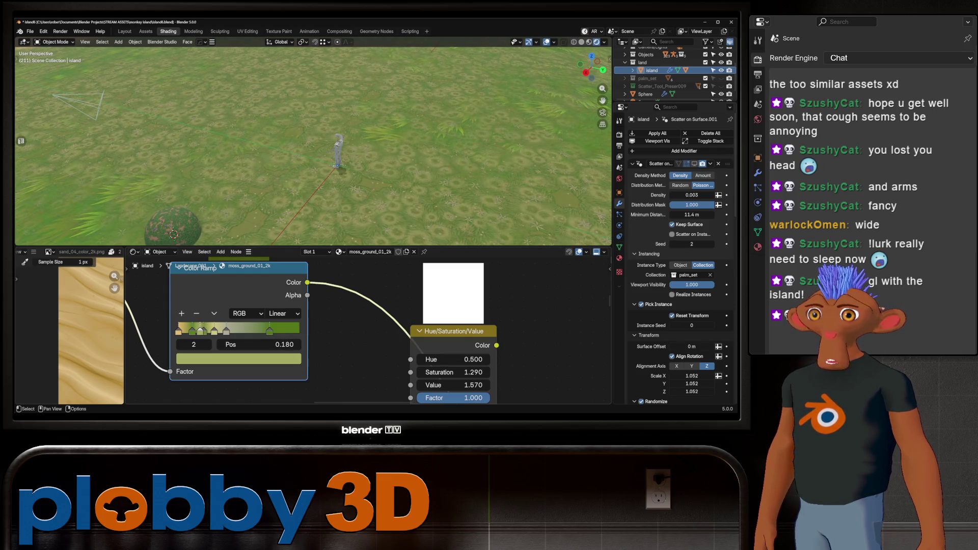
pyautogui.click(230, 358)
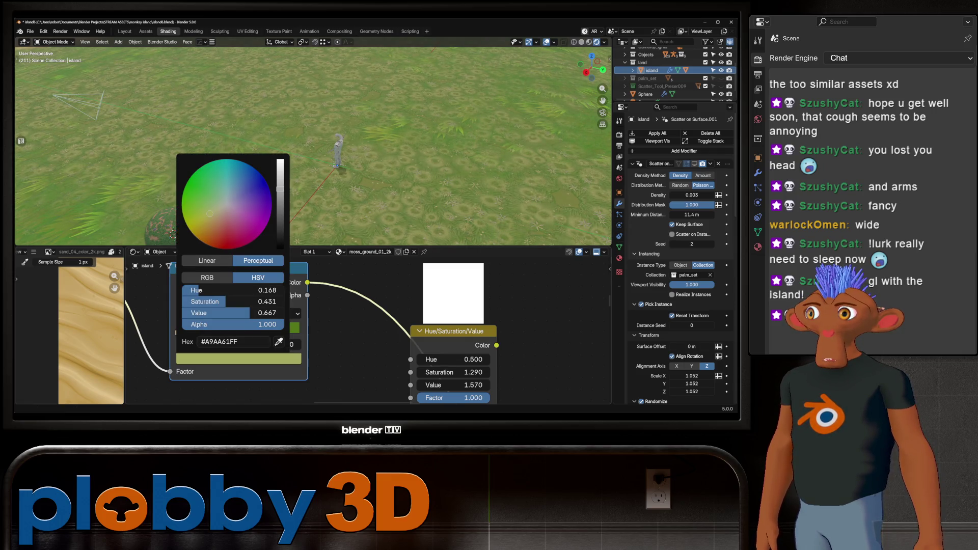
# Lower the stop's brightness and saturation, then push its hue toward a yellow-green.
pyautogui.moveTo(263, 313)
pyautogui.mouseDown()
pyautogui.moveTo(262, 301)
pyautogui.moveTo(226, 312)
pyautogui.moveTo(240, 313)
pyautogui.moveTo(211, 291)
pyautogui.mouseUp()
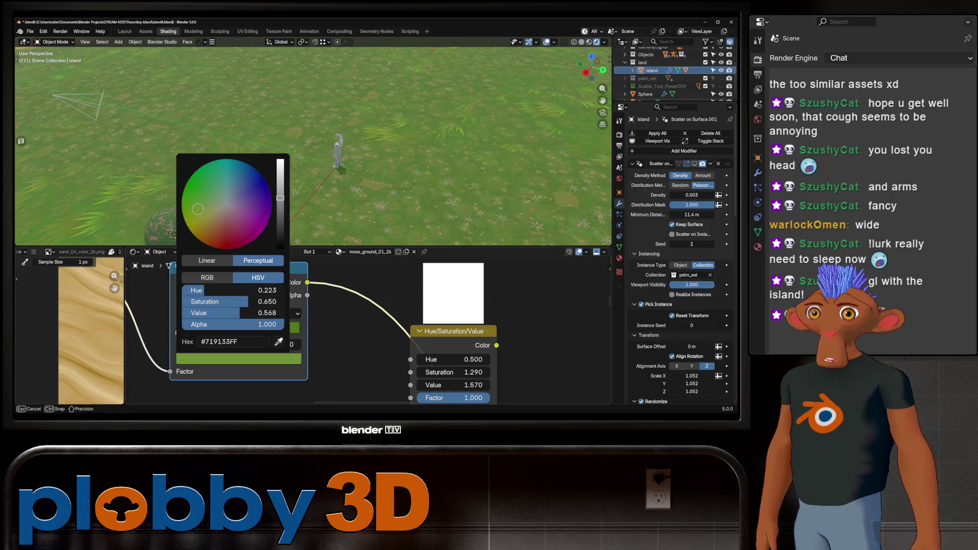
pyautogui.moveTo(198, 209)
pyautogui.mouseDown()
pyautogui.moveTo(199, 177)
pyautogui.moveTo(211, 210)
pyautogui.moveTo(201, 187)
pyautogui.moveTo(195, 210)
pyautogui.mouseUp()
pyautogui.scroll(-5, 314, 142)
pyautogui.scroll(5, 313, 141)
# Expand Objects > Suzanne_No_Mats > root.001 in the Outliner and select the Suzanne.001 mesh.
pyautogui.moveTo(313, 141); pyautogui.dragTo(314, 176, button='middle')
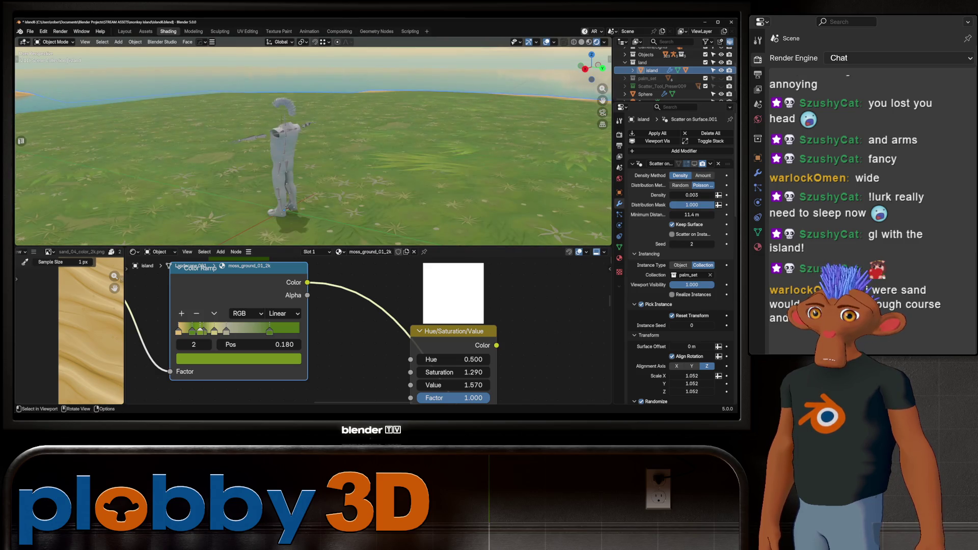
pyautogui.scroll(-5, 313, 141)
pyautogui.moveTo(313, 141)
pyautogui.mouseDown(button='middle')
pyautogui.moveTo(314, 177)
pyautogui.moveTo(313, 115)
pyautogui.mouseUp(button='middle')
pyautogui.scroll(3, 314, 141)
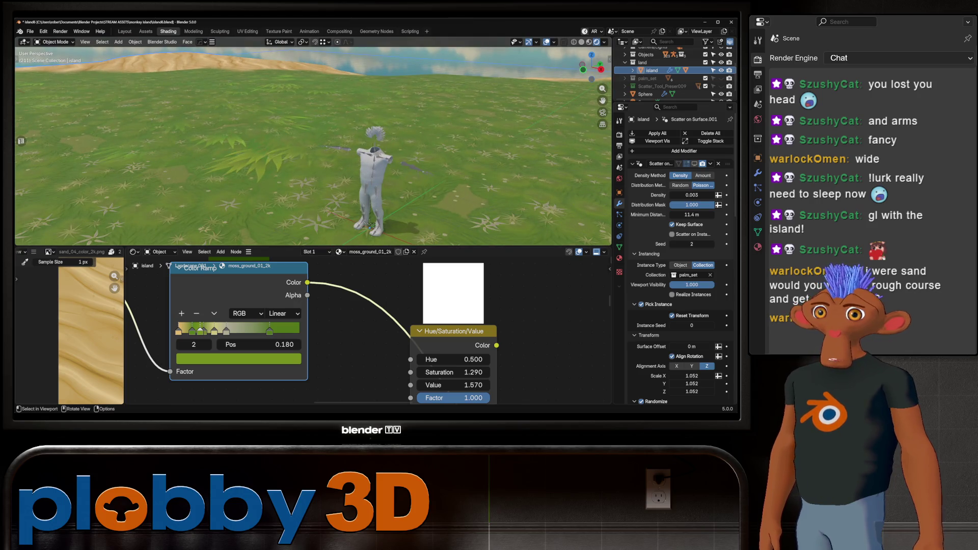
pyautogui.scroll(3, 673, 73)
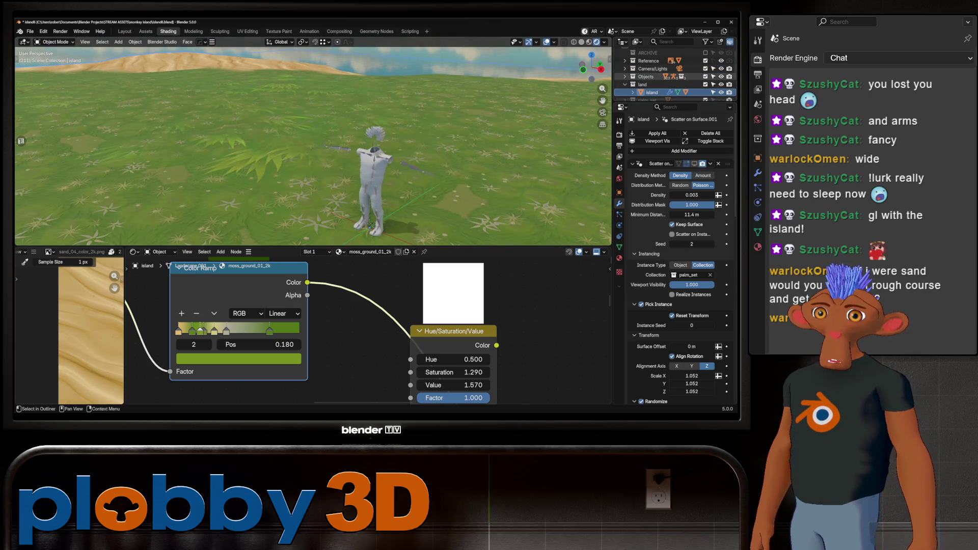
pyautogui.click(624, 77)
pyautogui.scroll(-2, 673, 72)
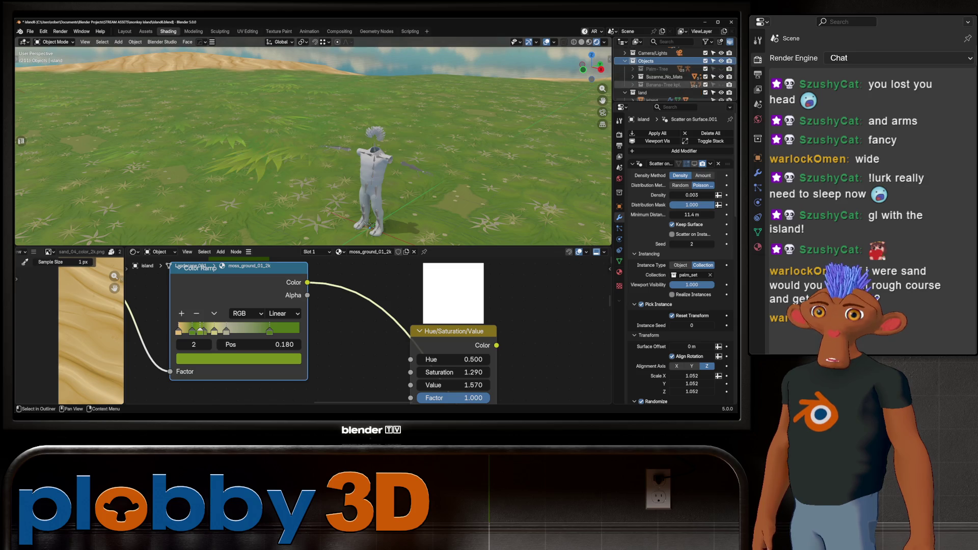
pyautogui.click(632, 76)
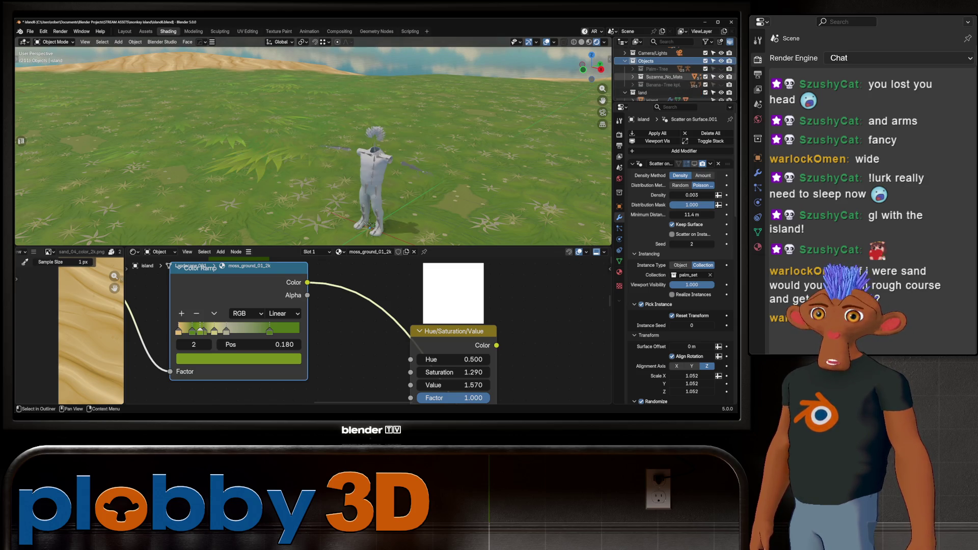
pyautogui.click(642, 84)
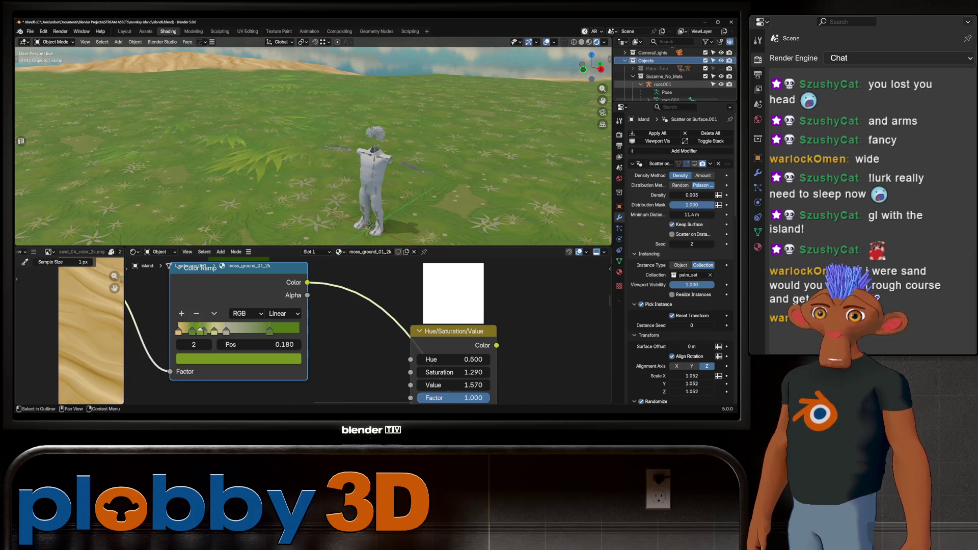
pyautogui.scroll(-4, 672, 73)
pyautogui.scroll(-2, 673, 77)
pyautogui.click(676, 93)
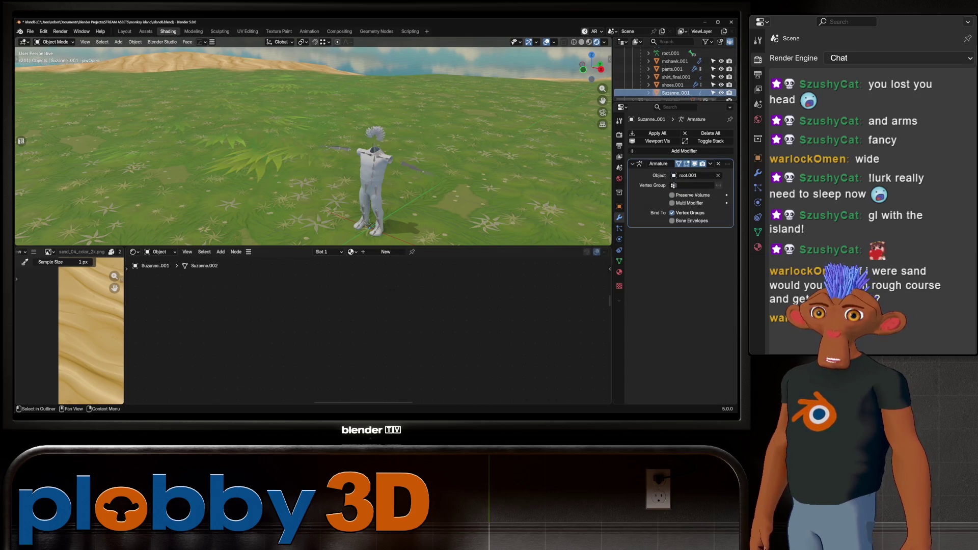
# Isolate Suzanne.001 in local view to inspect it, return to the scene and delete it.
pyautogui.press('KP_Divide')
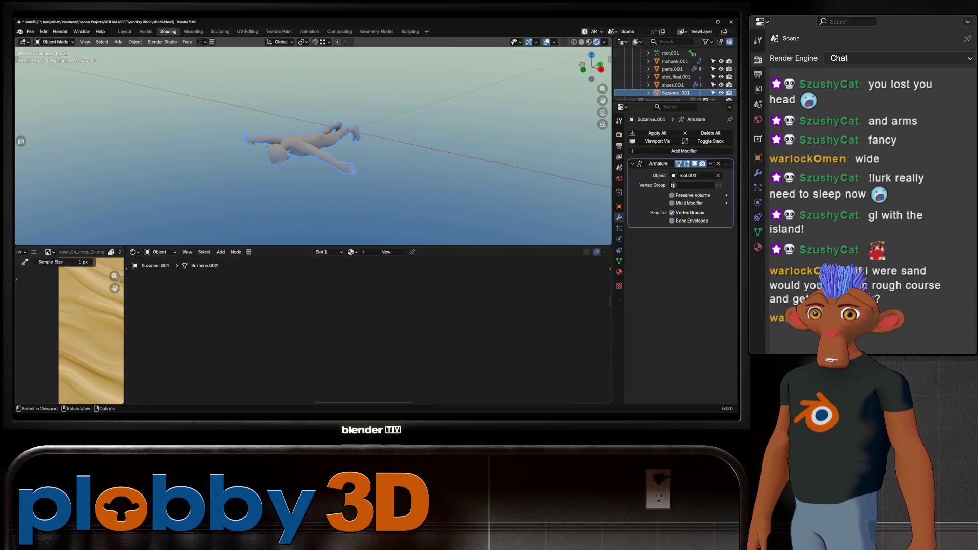
pyautogui.scroll(-8, 314, 145)
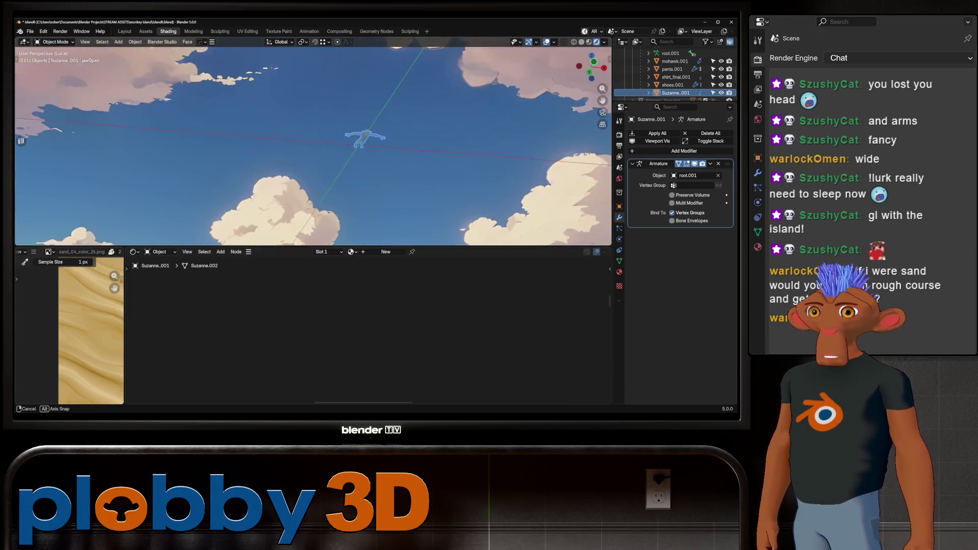
pyautogui.scroll(5, 313, 142)
pyautogui.scroll(2, 314, 142)
pyautogui.scroll(2, 314, 141)
pyautogui.moveTo(313, 142); pyautogui.dragTo(314, 215, button='middle')
pyautogui.press('KP_Divide')
pyautogui.scroll(-3, 314, 141)
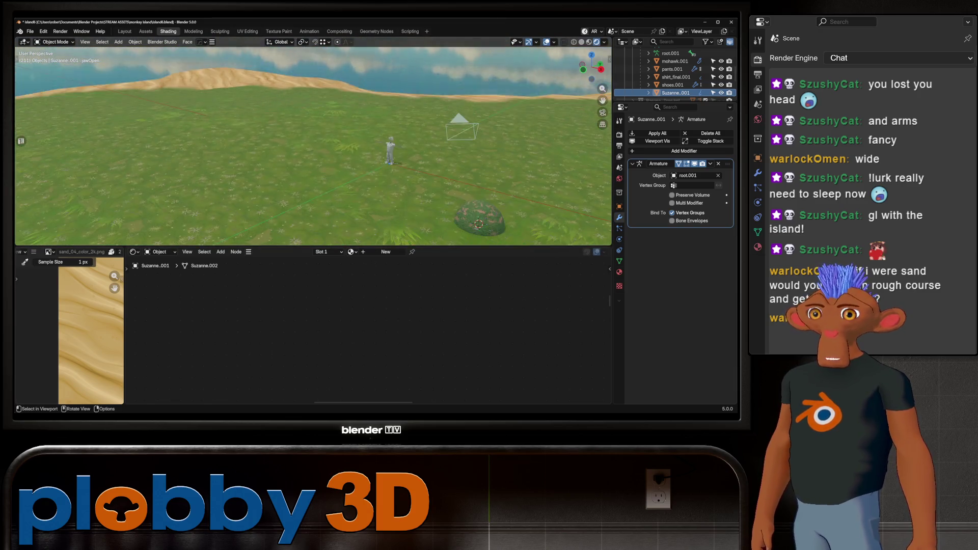
pyautogui.scroll(4, 314, 142)
pyautogui.moveTo(313, 141)
pyautogui.mouseDown(button='middle')
pyautogui.moveTo(401, 137)
pyautogui.moveTo(252, 116)
pyautogui.moveTo(314, 117)
pyautogui.moveTo(291, 153)
pyautogui.mouseUp(button='middle')
pyautogui.scroll(-4, 259, 110)
pyautogui.scroll(-3, 259, 110)
pyautogui.scroll(-3, 259, 110)
pyautogui.scroll(5, 290, 153)
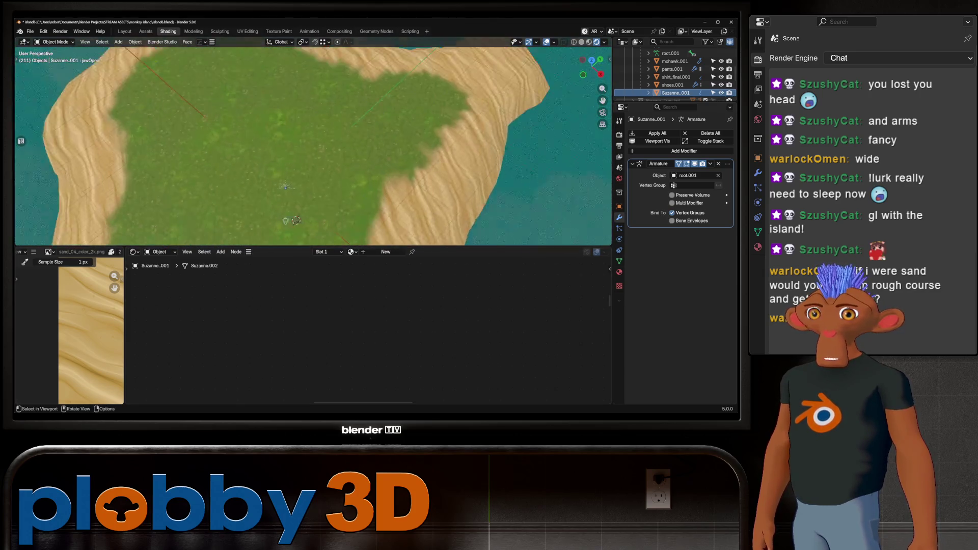
pyautogui.scroll(3, 270, 190)
pyautogui.press('Delete')
pyautogui.scroll(-3, 269, 190)
pyautogui.scroll(5, 268, 189)
# Delete the green dome object and select the island object.
pyautogui.moveTo(268, 190)
pyautogui.mouseDown(button='middle')
pyautogui.moveTo(269, 230)
pyautogui.moveTo(321, 199)
pyautogui.moveTo(291, 176)
pyautogui.mouseUp(button='middle')
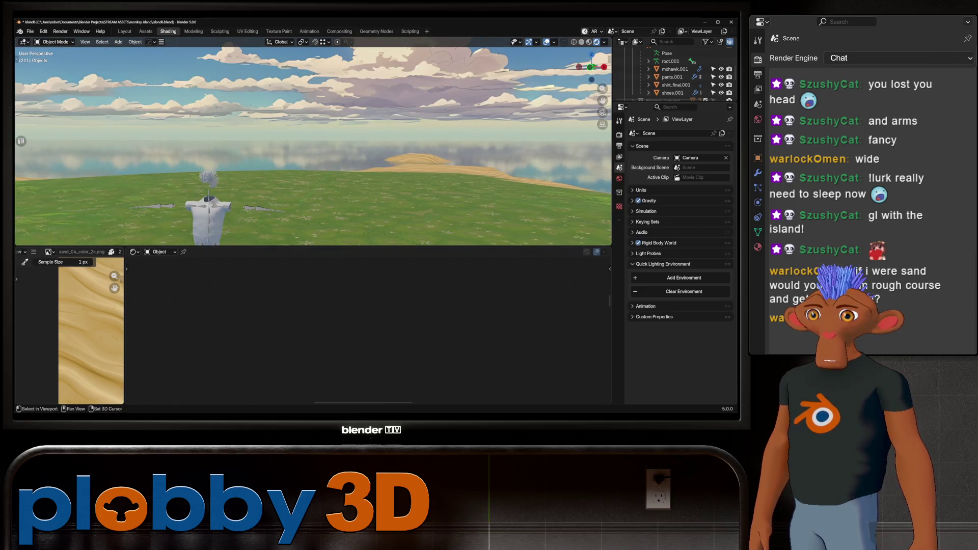
pyautogui.scroll(3, 313, 145)
pyautogui.scroll(-4, 314, 146)
pyautogui.moveTo(314, 146); pyautogui.dragTo(366, 153, button='middle')
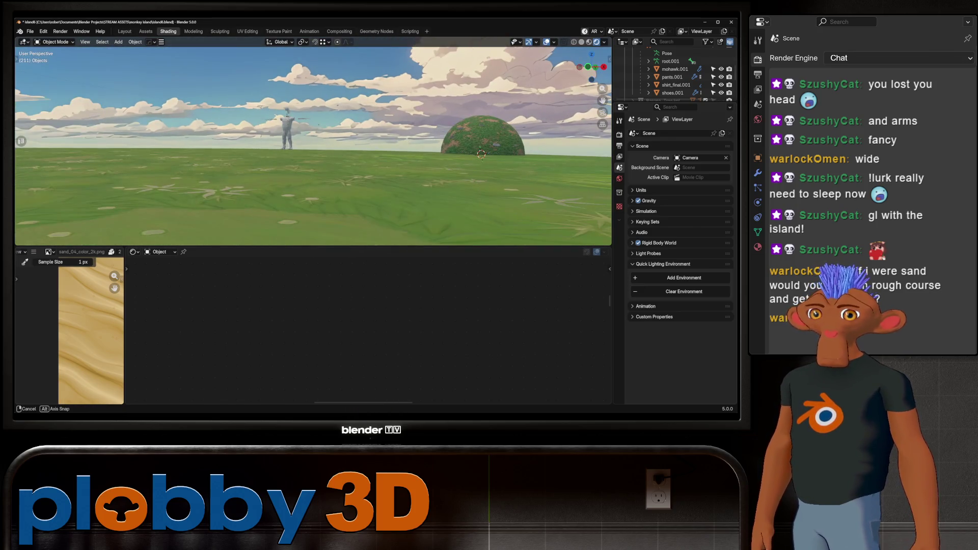
pyautogui.press('Delete')
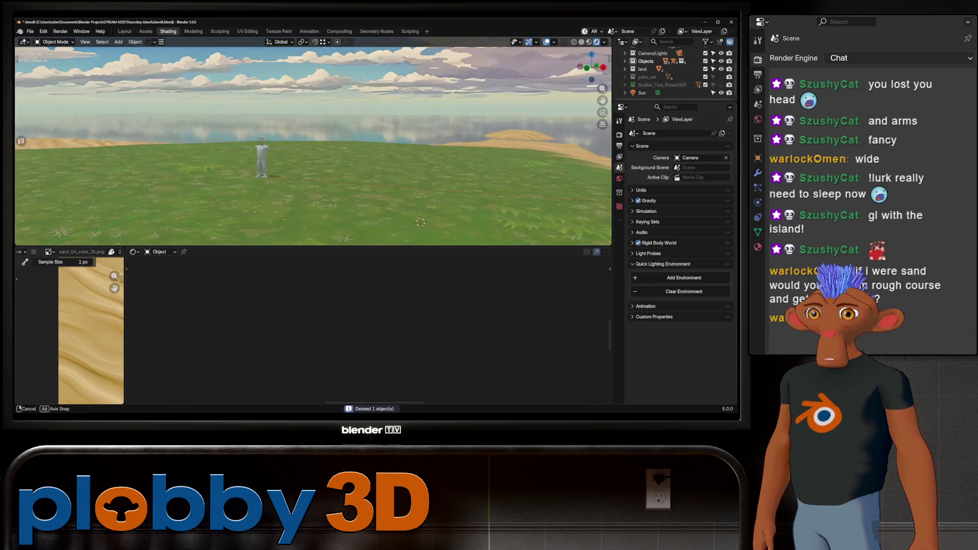
pyautogui.moveTo(367, 153); pyautogui.dragTo(447, 241, button='middle')
pyautogui.click(447, 240)
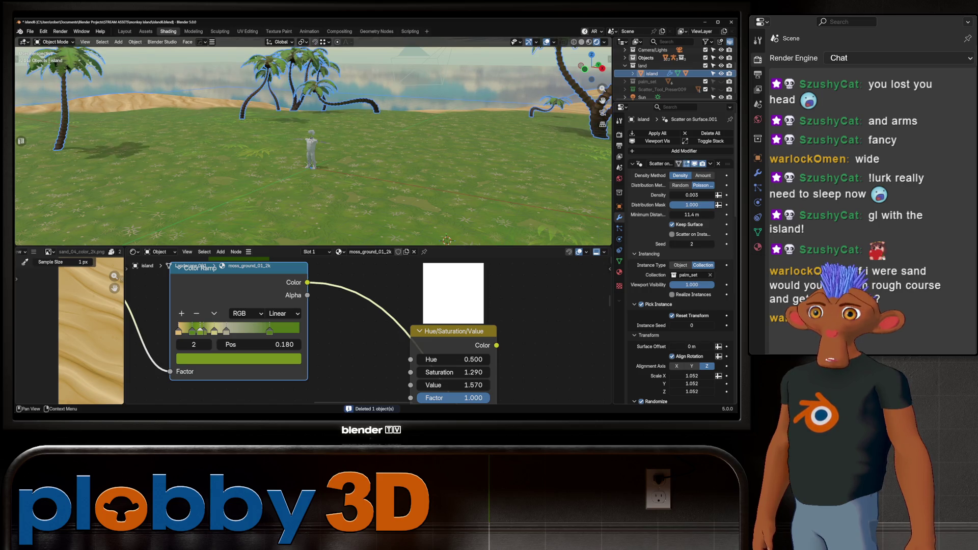
pyautogui.scroll(-3, 677, 230)
# Select the water object to view its Principled BSDF, then select root.001 to show its transforms.
pyautogui.click(446, 241)
pyautogui.moveTo(447, 240)
pyautogui.mouseDown(button='middle')
pyautogui.moveTo(367, 198)
pyautogui.moveTo(429, 191)
pyautogui.moveTo(368, 182)
pyautogui.moveTo(88, 181)
pyautogui.moveTo(349, 188)
pyautogui.mouseUp(button='middle')
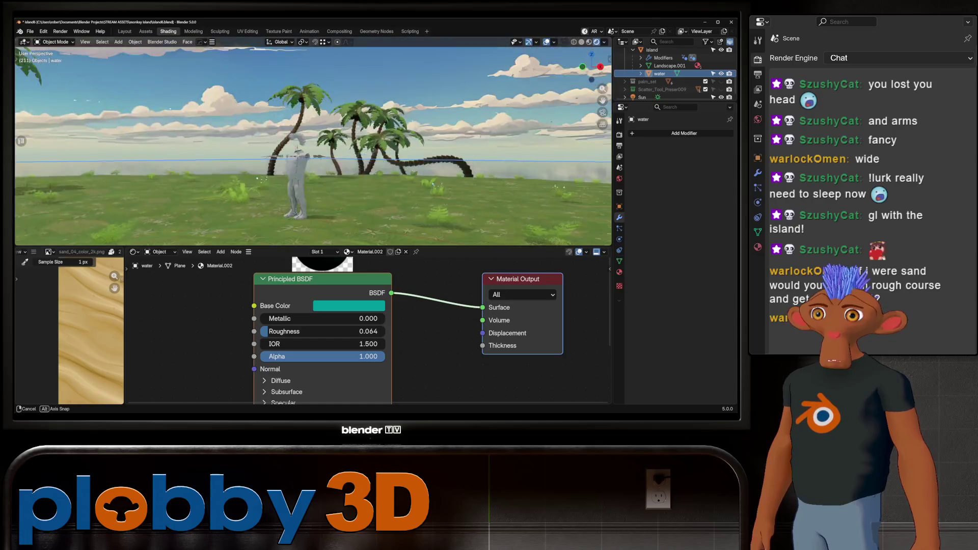
pyautogui.moveTo(305, 146)
pyautogui.mouseDown(button='middle')
pyautogui.moveTo(344, 153)
pyautogui.moveTo(329, 154)
pyautogui.mouseUp(button='middle')
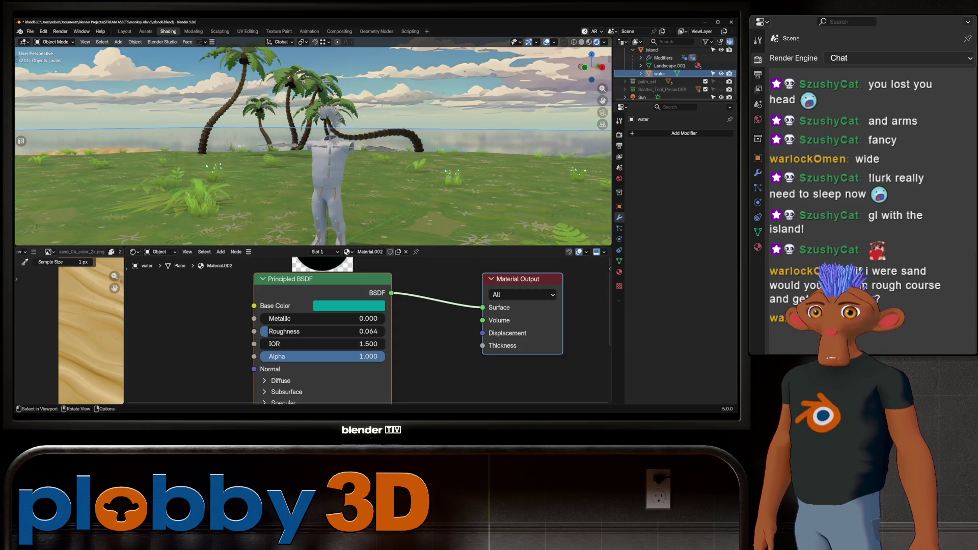
pyautogui.click(325, 176)
pyautogui.scroll(3, 673, 77)
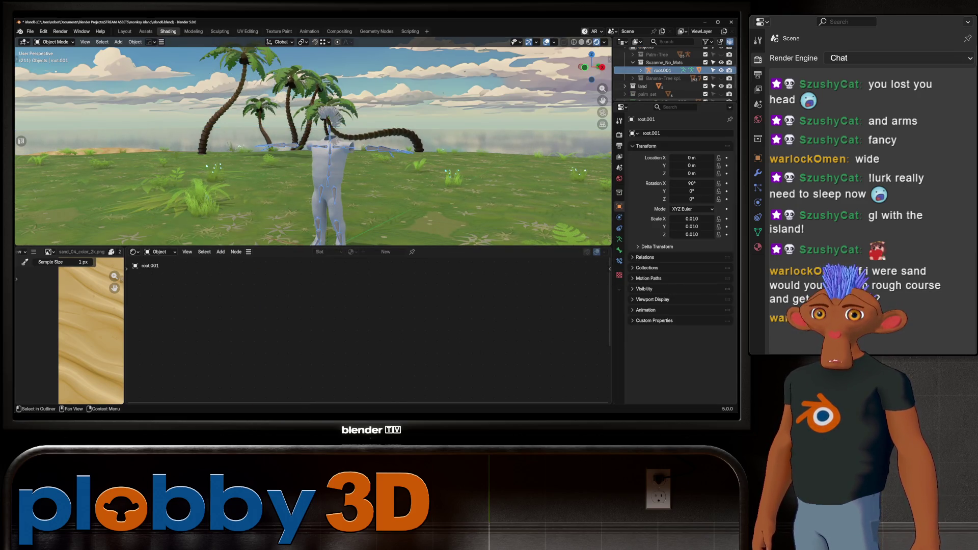
# Orbit from the palms to a top-down angle, the sandy shoreline and a wide island view.
pyautogui.moveTo(535, 153)
pyautogui.mouseDown(button='middle')
pyautogui.moveTo(458, 152)
pyautogui.moveTo(415, 130)
pyautogui.mouseUp(button='middle')
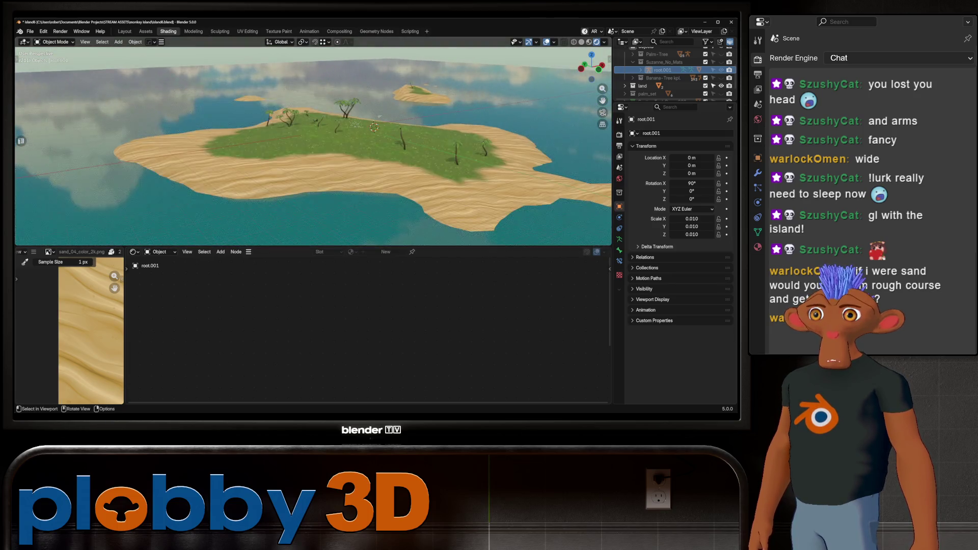
pyautogui.moveTo(415, 131)
pyautogui.mouseDown(button='middle')
pyautogui.moveTo(374, 145)
pyautogui.moveTo(341, 111)
pyautogui.moveTo(341, 176)
pyautogui.mouseUp(button='middle')
pyautogui.scroll(-5, 341, 111)
pyautogui.scroll(8, 341, 110)
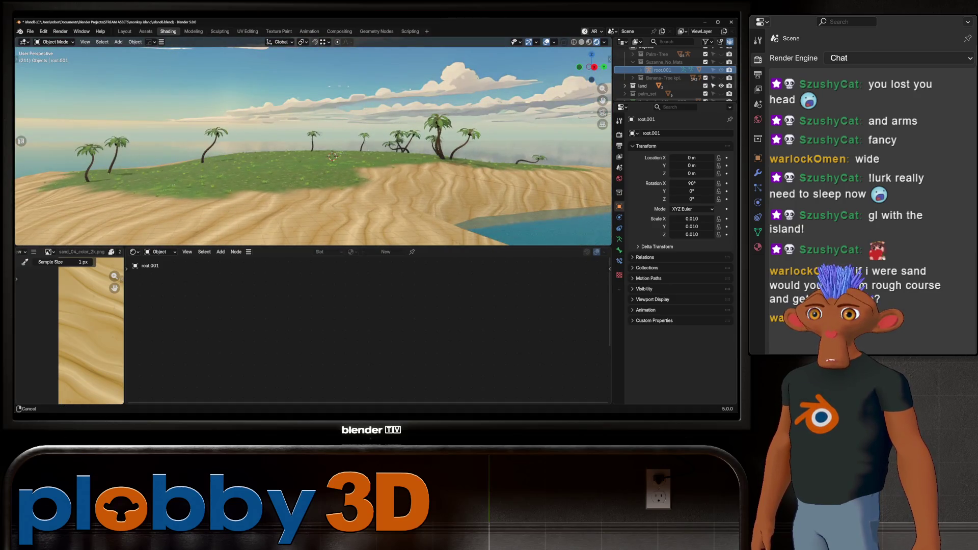
pyautogui.scroll(2, 314, 146)
pyautogui.scroll(3, 314, 145)
pyautogui.scroll(3, 314, 145)
pyautogui.scroll(2, 314, 145)
pyautogui.moveTo(313, 146)
pyautogui.mouseDown(button='middle')
pyautogui.moveTo(547, 159)
pyautogui.moveTo(402, 147)
pyautogui.moveTo(540, 176)
pyautogui.mouseUp(button='middle')
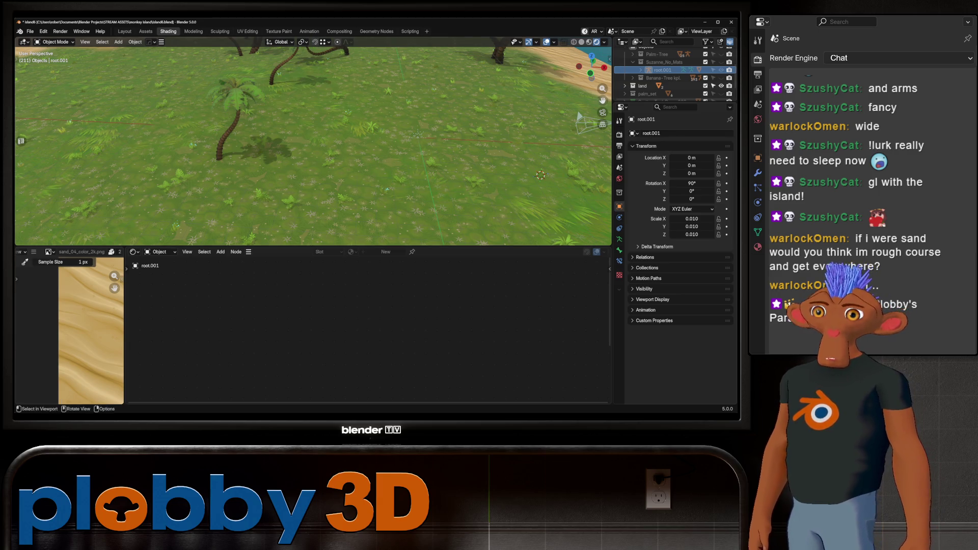
pyautogui.moveTo(540, 175)
pyautogui.mouseDown(button='middle')
pyautogui.moveTo(251, 231)
pyautogui.moveTo(521, 185)
pyautogui.moveTo(305, 153)
pyautogui.moveTo(391, 110)
pyautogui.mouseUp(button='middle')
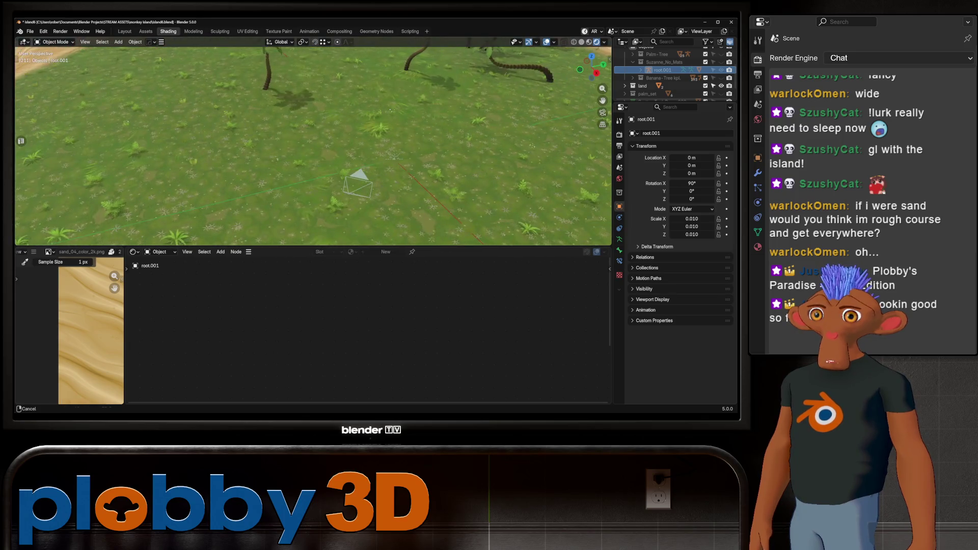
pyautogui.moveTo(390, 110)
pyautogui.mouseDown(button='middle')
pyautogui.moveTo(490, 112)
pyautogui.moveTo(373, 141)
pyautogui.moveTo(298, 94)
pyautogui.moveTo(435, 88)
pyautogui.moveTo(314, 139)
pyautogui.mouseUp(button='middle')
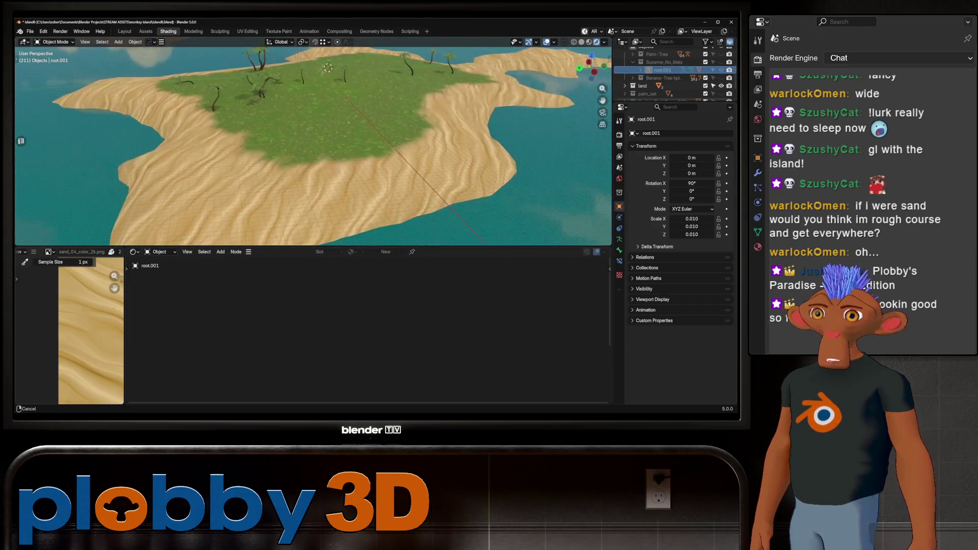
# Orbit low across the water and grass, then select the island ground to show its scatter settings.
pyautogui.moveTo(307, 124); pyautogui.dragTo(409, 97, button='middle')
pyautogui.moveTo(325, 124)
pyautogui.mouseDown(button='middle')
pyautogui.moveTo(386, 98)
pyautogui.moveTo(353, 155)
pyautogui.moveTo(398, 145)
pyautogui.mouseUp(button='middle')
pyautogui.scroll(5, 353, 154)
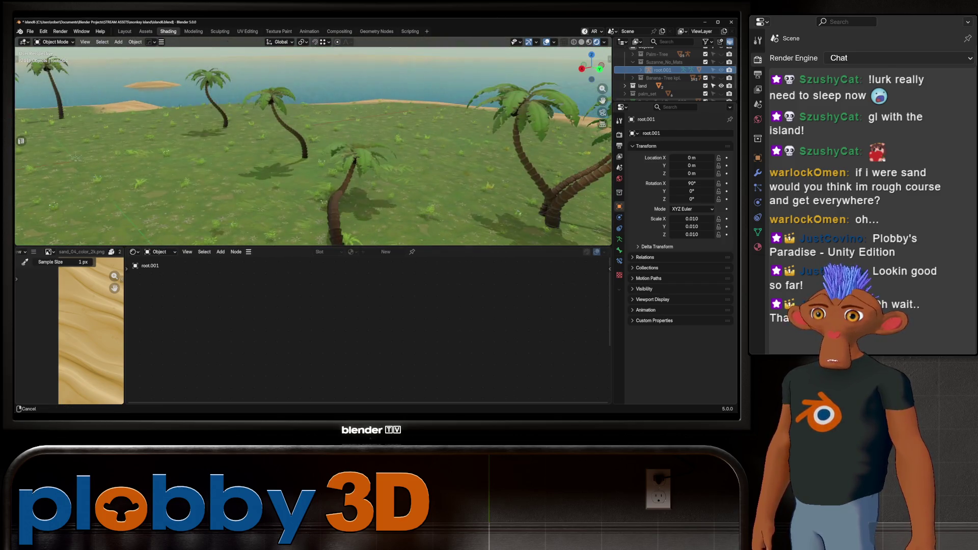
pyautogui.moveTo(321, 162); pyautogui.dragTo(494, 163, button='middle')
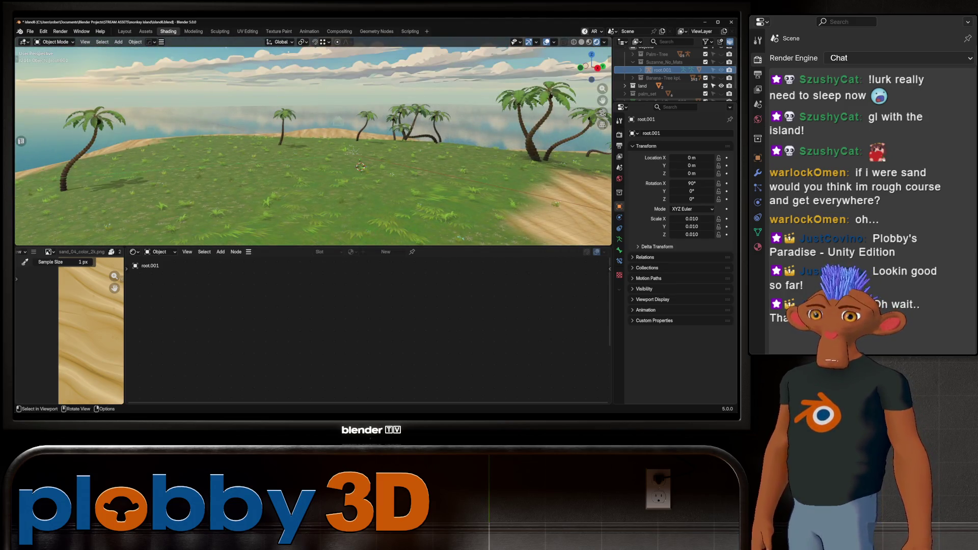
pyautogui.moveTo(360, 167)
pyautogui.mouseDown(button='middle')
pyautogui.moveTo(324, 98)
pyautogui.moveTo(324, 134)
pyautogui.moveTo(313, 121)
pyautogui.moveTo(336, 103)
pyautogui.moveTo(334, 178)
pyautogui.moveTo(361, 177)
pyautogui.mouseUp(button='middle')
pyautogui.scroll(-2, 337, 103)
pyautogui.scroll(4, 344, 96)
pyautogui.scroll(2, 349, 93)
pyautogui.scroll(-3, 360, 178)
pyautogui.scroll(-3, 360, 178)
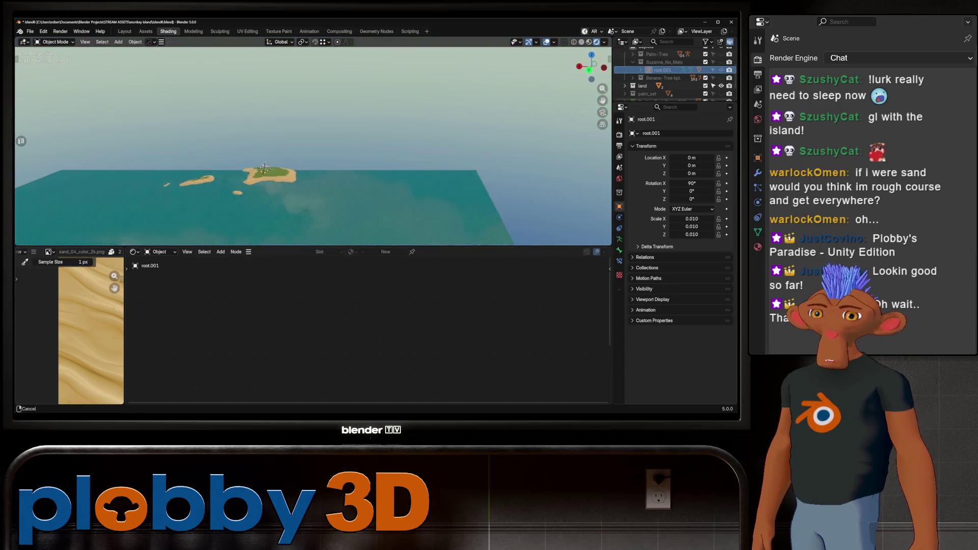
pyautogui.scroll(4, 381, 167)
pyautogui.scroll(2, 366, 161)
pyautogui.scroll(2, 344, 149)
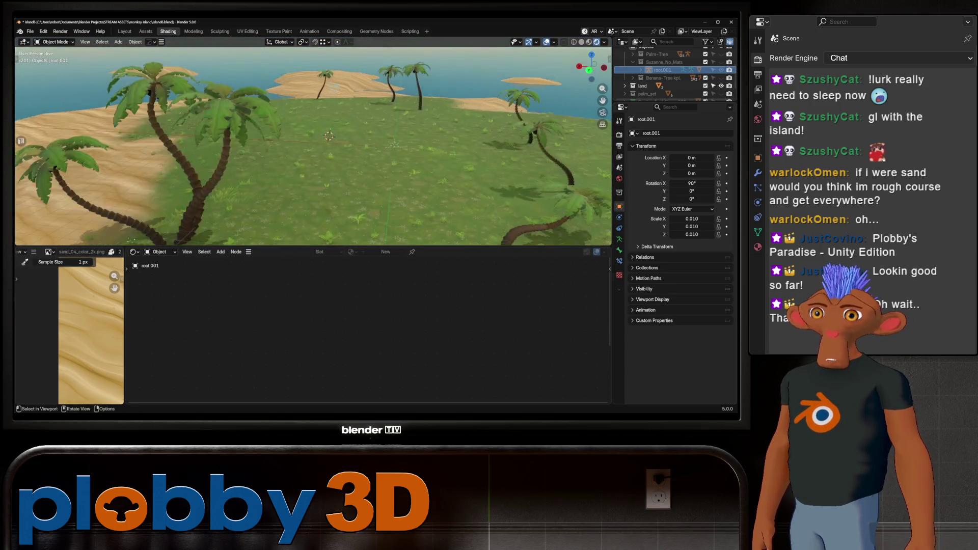
pyautogui.scroll(2, 324, 136)
pyautogui.moveTo(324, 136)
pyautogui.mouseDown(button='middle')
pyautogui.moveTo(495, 167)
pyautogui.moveTo(363, 131)
pyautogui.mouseUp(button='middle')
pyautogui.click(363, 132)
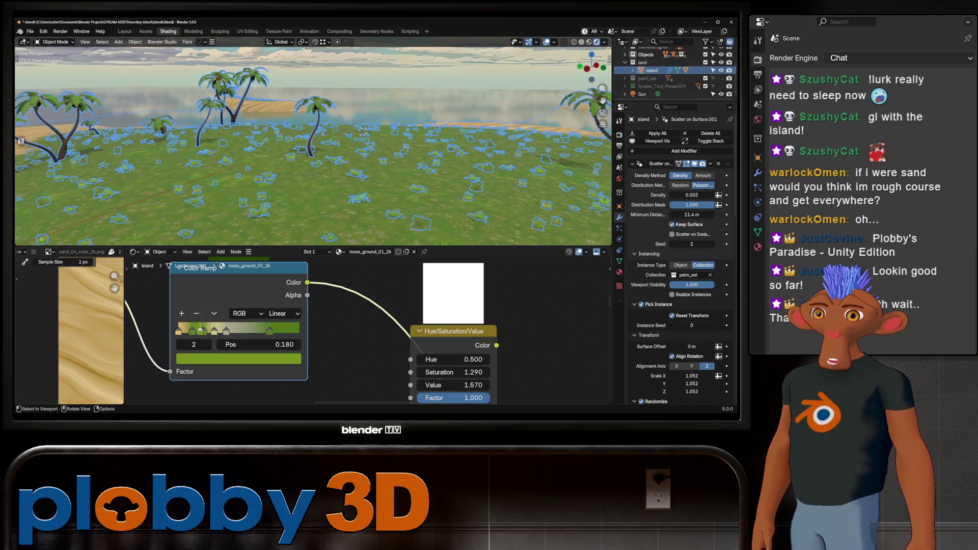
# Select the water and island in turn and bring the view down to ground level among the palms.
pyautogui.click(362, 131)
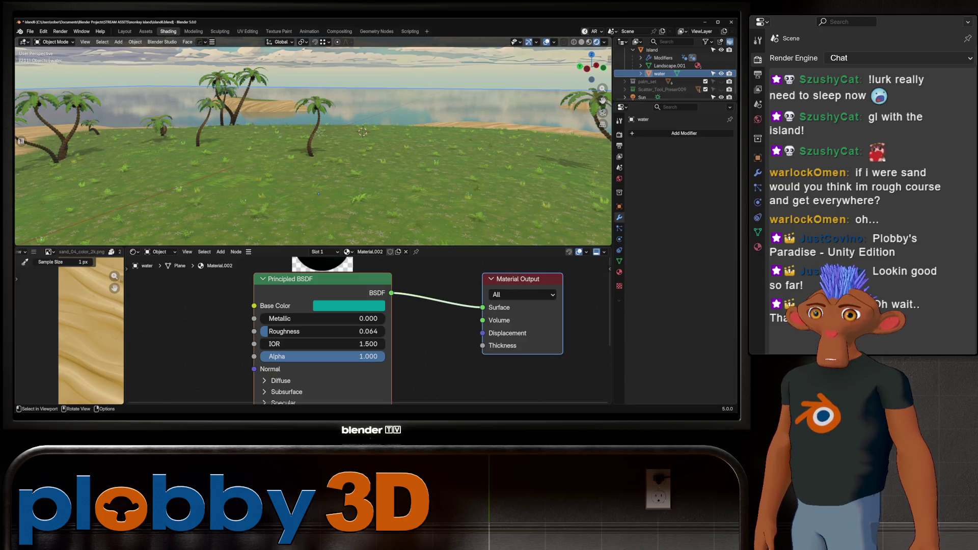
pyautogui.click(362, 131)
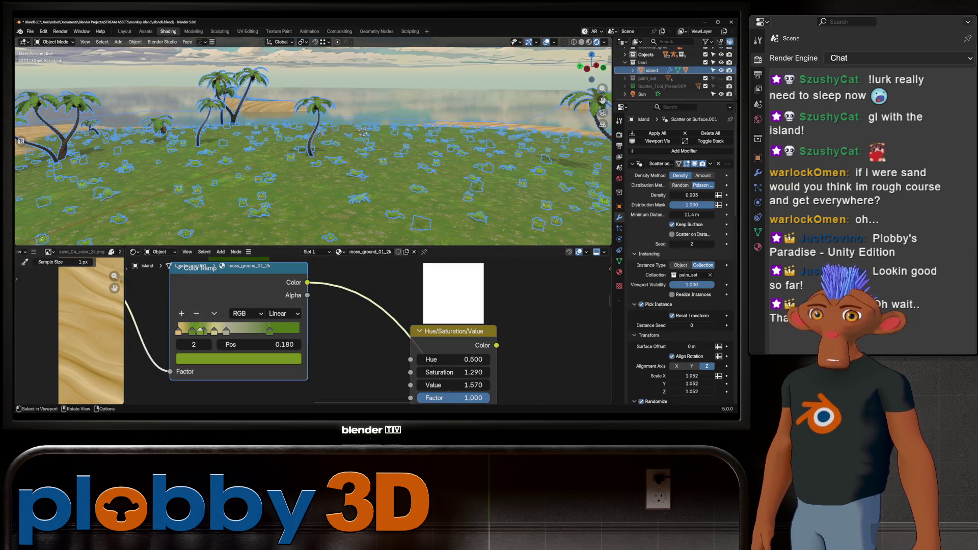
pyautogui.moveTo(362, 131); pyautogui.dragTo(366, 200, button='middle')
pyautogui.moveTo(413, 165)
pyautogui.mouseDown(button='middle')
pyautogui.moveTo(351, 107)
pyautogui.moveTo(314, 131)
pyautogui.moveTo(407, 152)
pyautogui.mouseUp(button='middle')
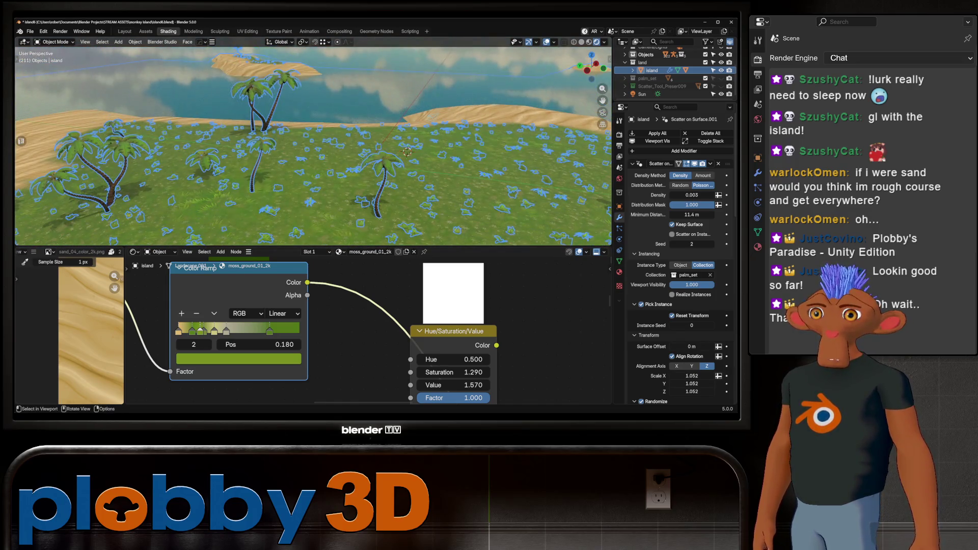
pyautogui.click(407, 152)
# Walk forward across the island in first-person navigation, then return the view to the palms.
pyautogui.press('KP_0')
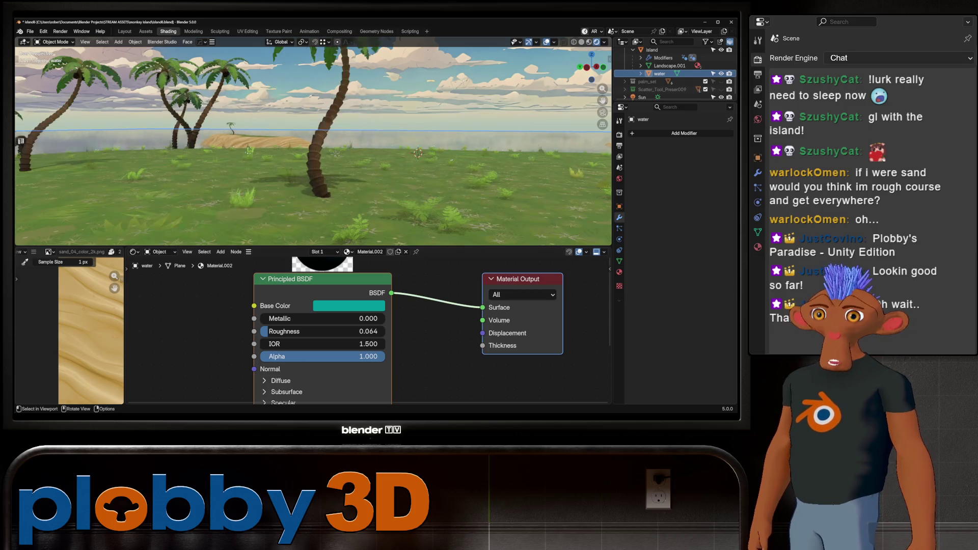
pyautogui.scroll(-5, 313, 145)
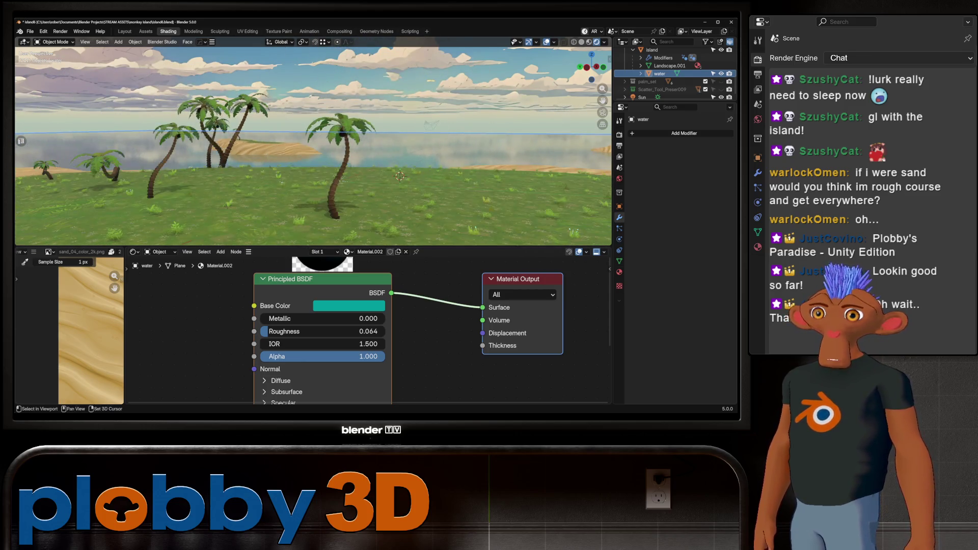
pyautogui.hotkey('shift', '`')
pyautogui.click(159, 182)
pyautogui.moveTo(159, 182); pyautogui.dragTo(454, 218, button='middle')
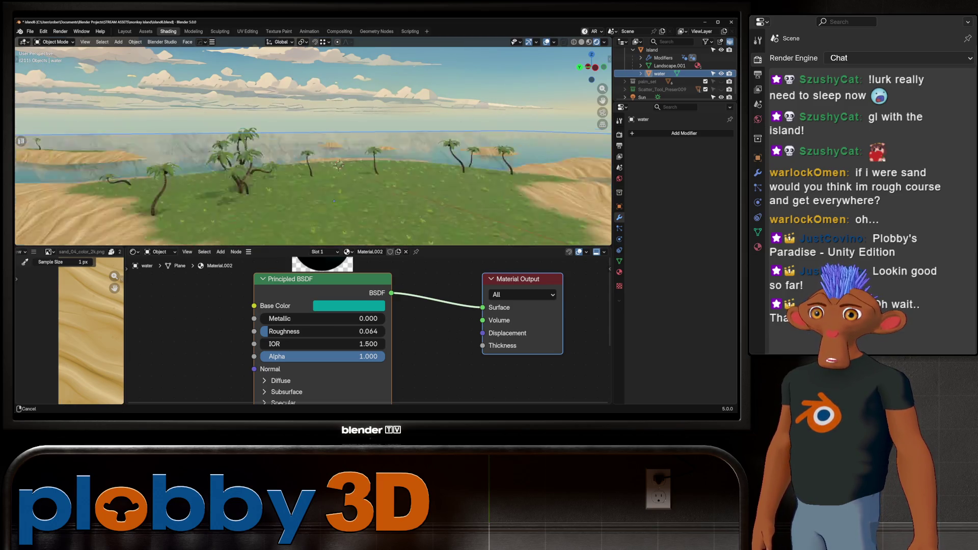
pyautogui.hotkey('shift', '`')
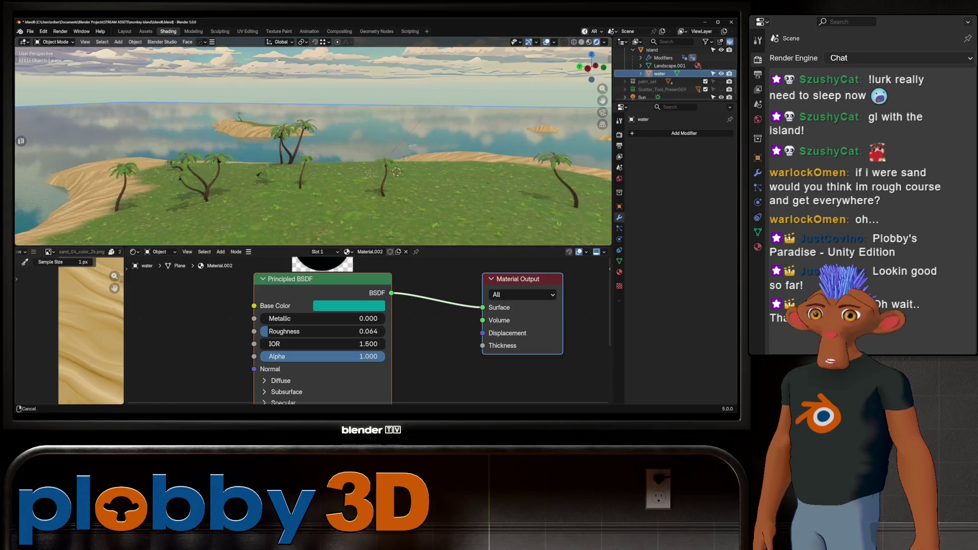
pyautogui.hotkey('ctrl', 'pageup')
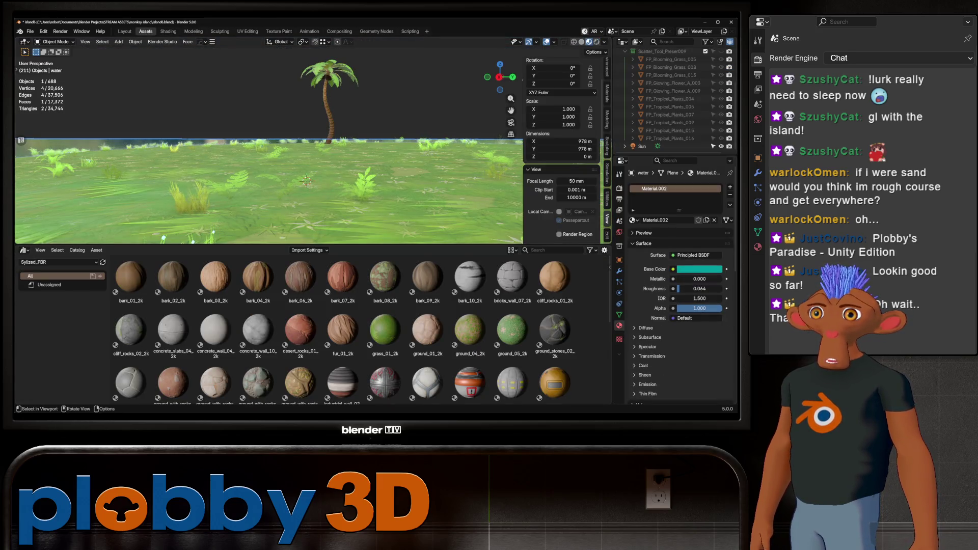
# Assign the Water (Advance) material from the Komikaze 2.1.5 library to the water plane.
pyautogui.click(62, 263)
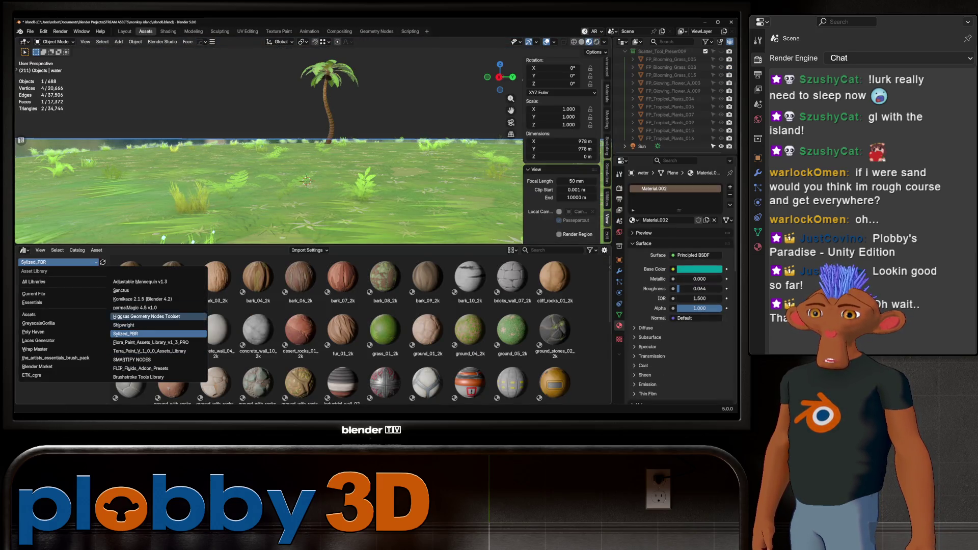
pyautogui.click(142, 299)
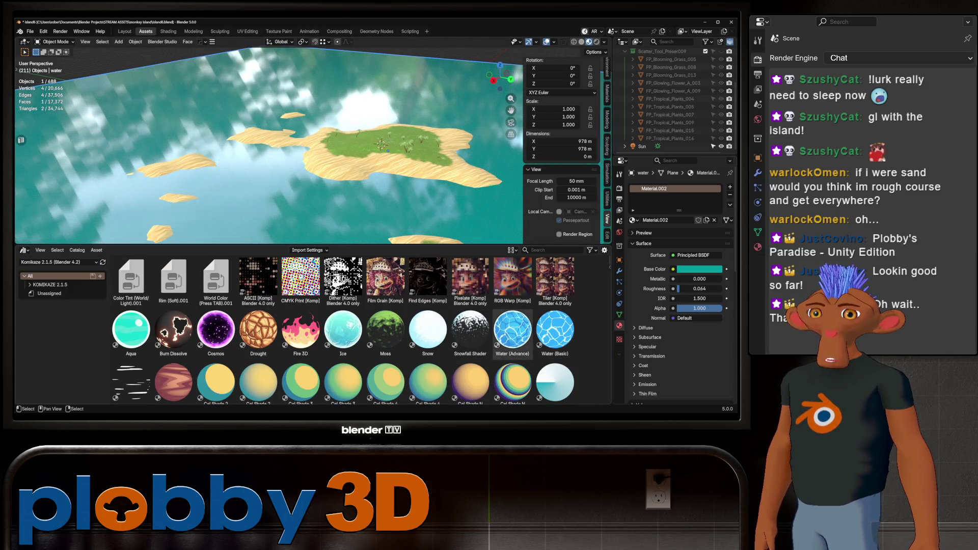
pyautogui.moveTo(513, 330); pyautogui.dragTo(262, 220)
# Return to the Layout workspace at ground level and start first-person walking with OmniStep.
pyautogui.moveTo(268, 146); pyautogui.dragTo(306, 153, button='middle')
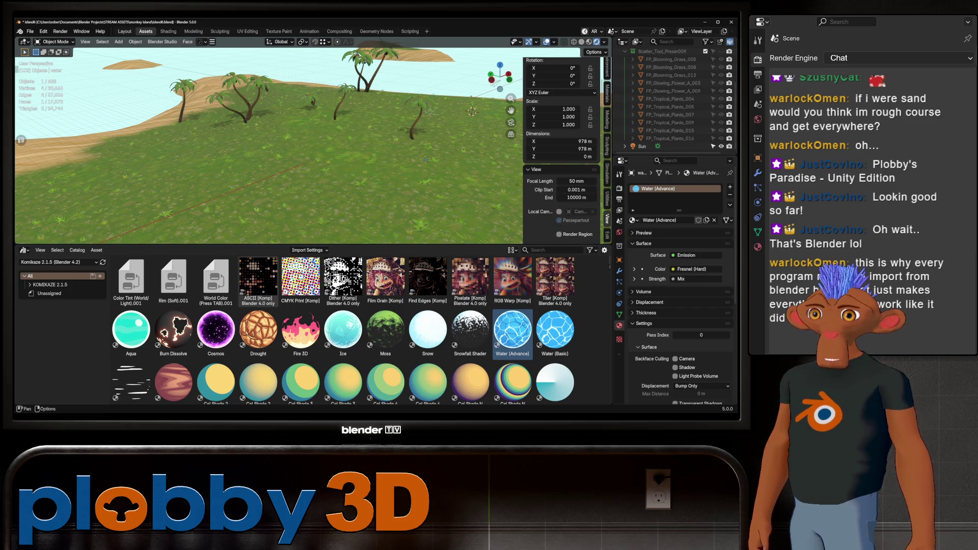
pyautogui.hotkey('ctrl', 'pageup')
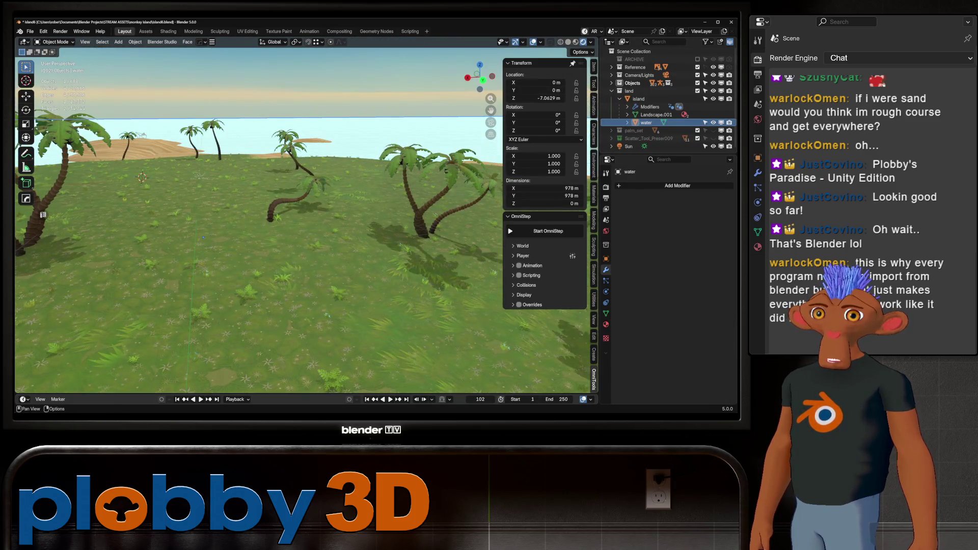
pyautogui.click(549, 230)
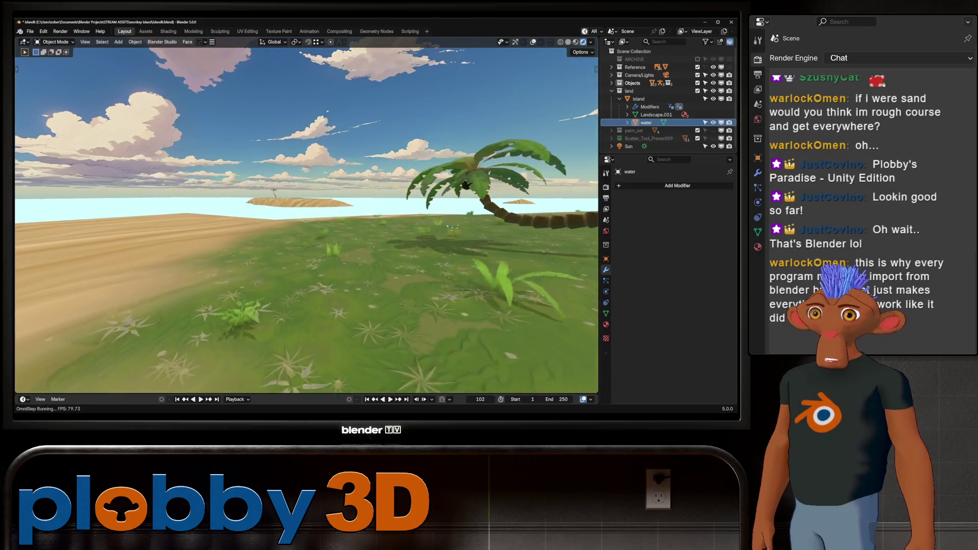
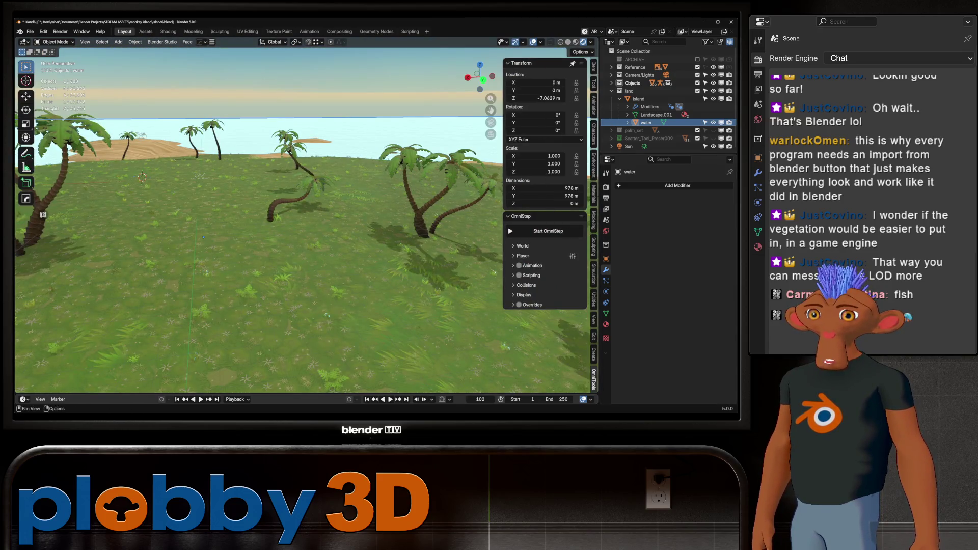
# Frame a level horizon view of the whole island and clear the selection.
pyautogui.click(141, 178)
pyautogui.moveTo(142, 177); pyautogui.dragTo(252, 178, button='middle')
pyautogui.moveTo(260, 221)
pyautogui.mouseDown(button='middle')
pyautogui.moveTo(306, 191)
pyautogui.moveTo(260, 222)
pyautogui.mouseUp(button='middle')
pyautogui.scroll(-3, 260, 221)
pyautogui.scroll(5, 260, 222)
pyautogui.moveTo(431, 178)
pyautogui.mouseDown(button='middle')
pyautogui.moveTo(431, 245)
pyautogui.moveTo(354, 246)
pyautogui.mouseUp(button='middle')
pyautogui.hotkey('alt', 'a')
# Walk first-person forward and turn among the palm trees.
pyautogui.hotkey('shift', '`')
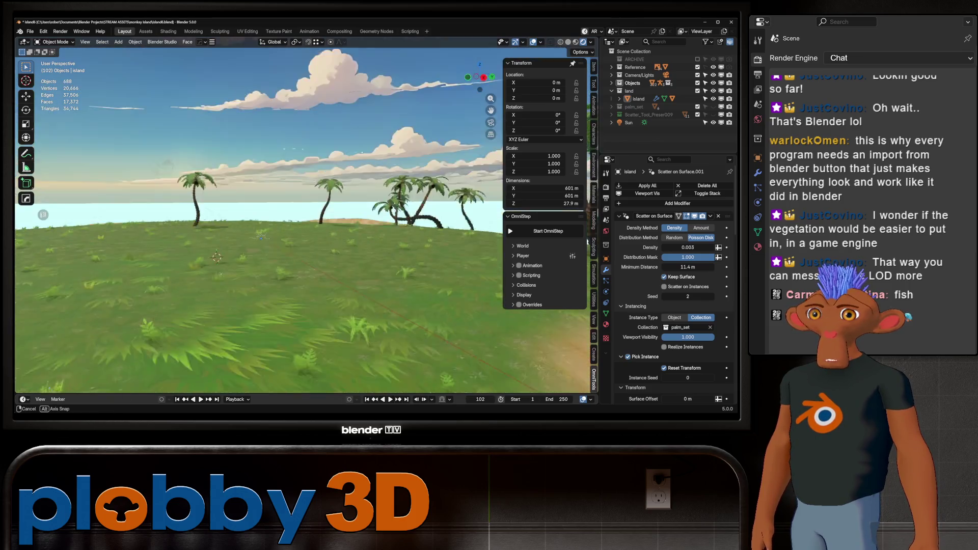
pyautogui.press('w')
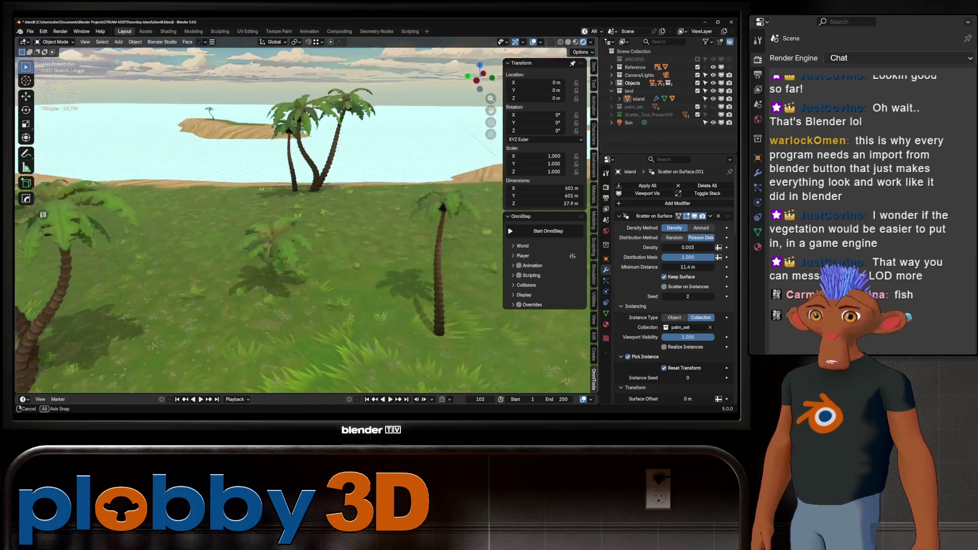
pyautogui.press('s')
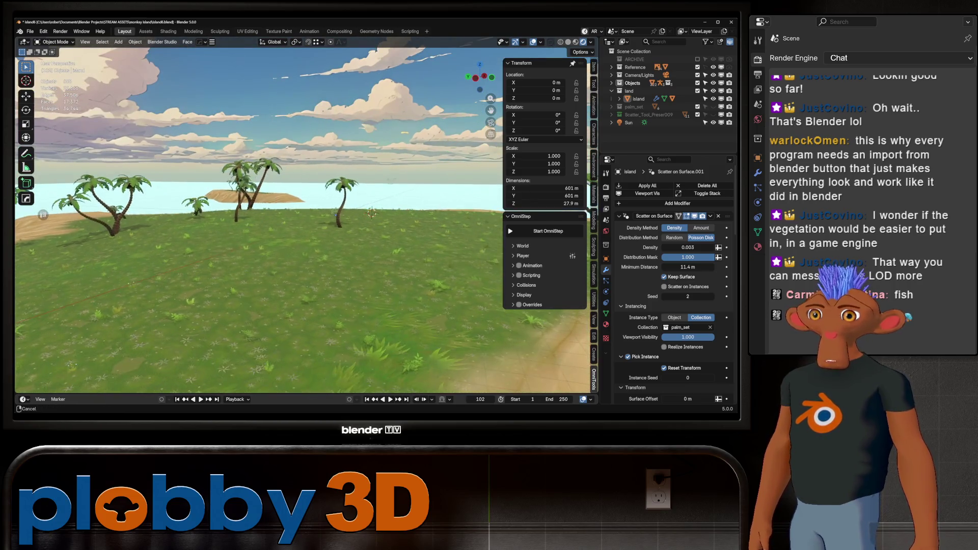
pyautogui.click(42, 215)
# Walk on to a new view tilting up past the big palm, then save the scene file.
pyautogui.hotkey('shift', '`')
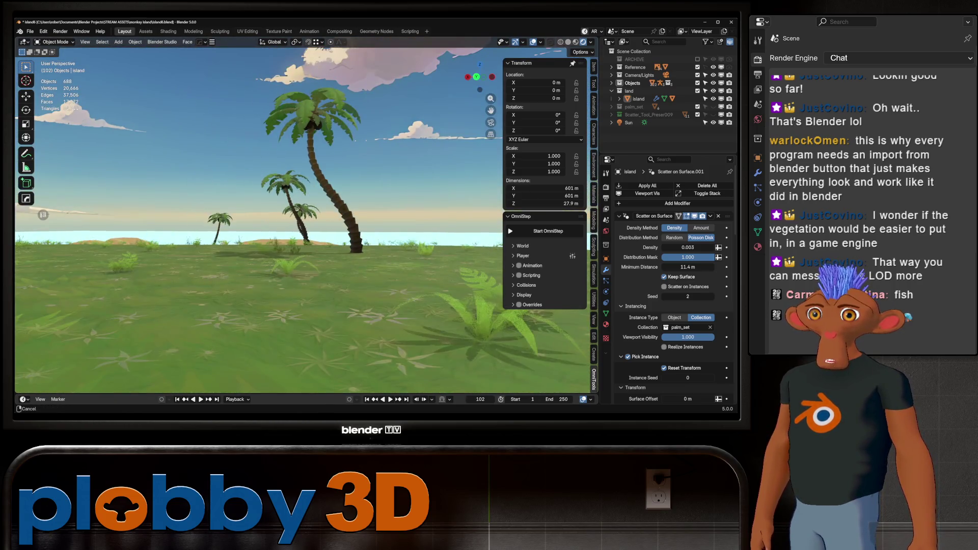
pyautogui.hotkey('shift', '`')
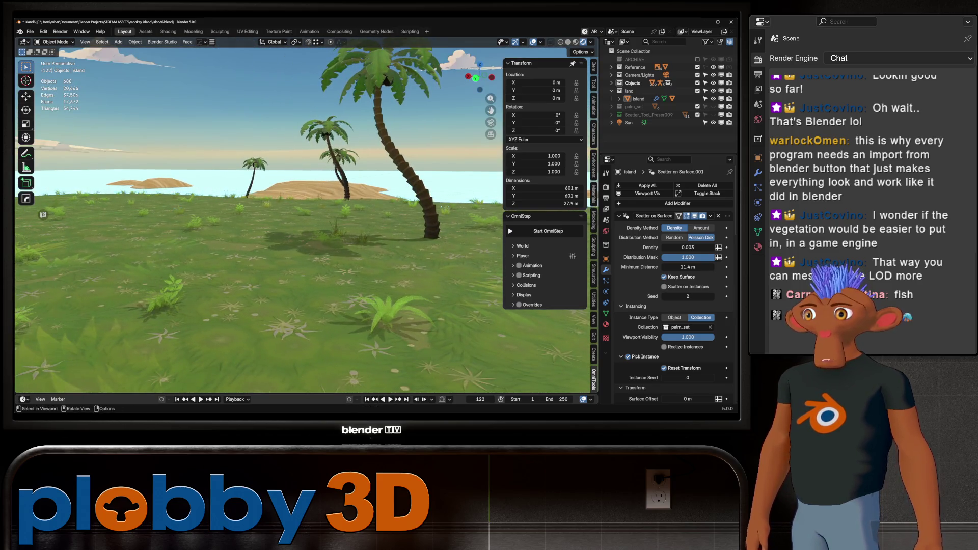
pyautogui.press('w')
pyautogui.press('Return')
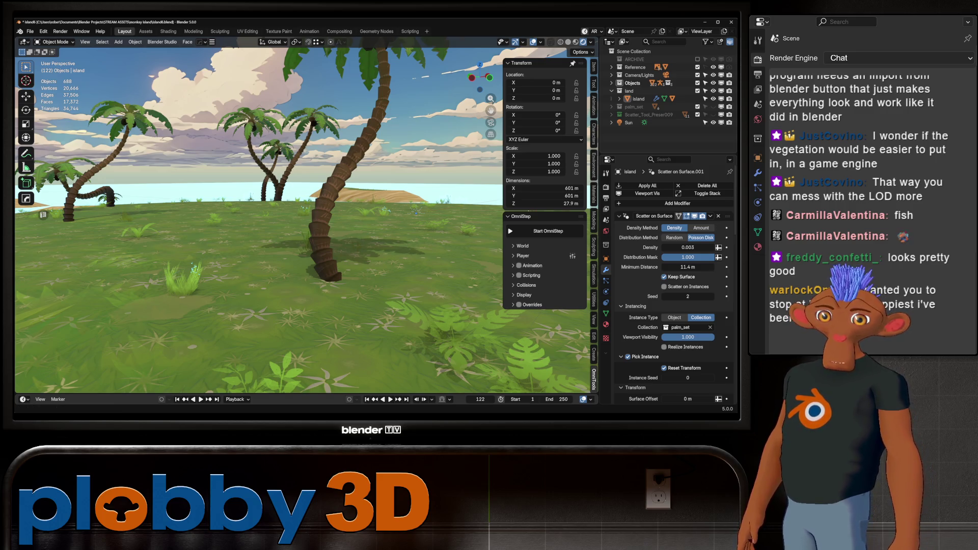
pyautogui.hotkey('ctrl', 's')
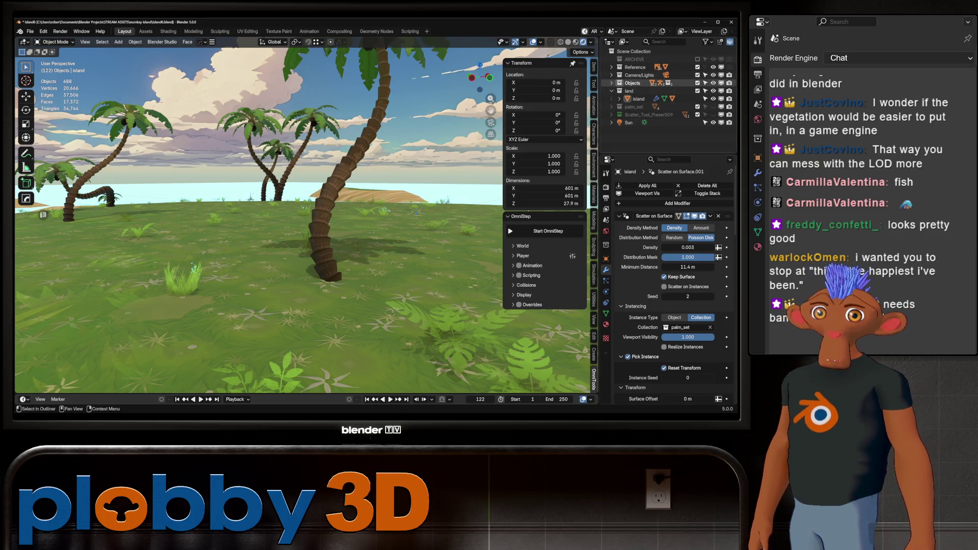
# Enable Banana-Tree kpl in the Objects collection and expand its hierarchy in the outliner.
pyautogui.click(613, 83)
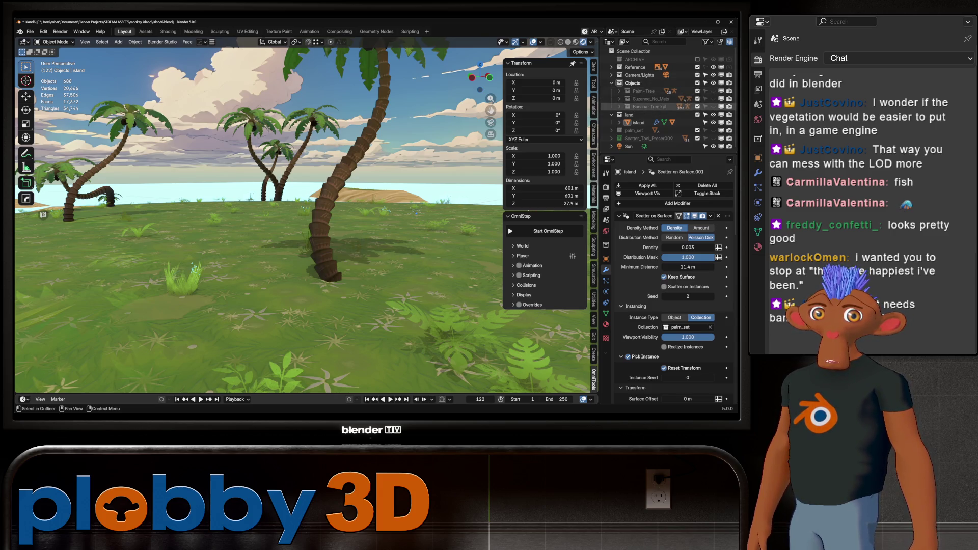
pyautogui.click(697, 106)
pyautogui.moveTo(306, 229); pyautogui.dragTo(459, 229, button='middle')
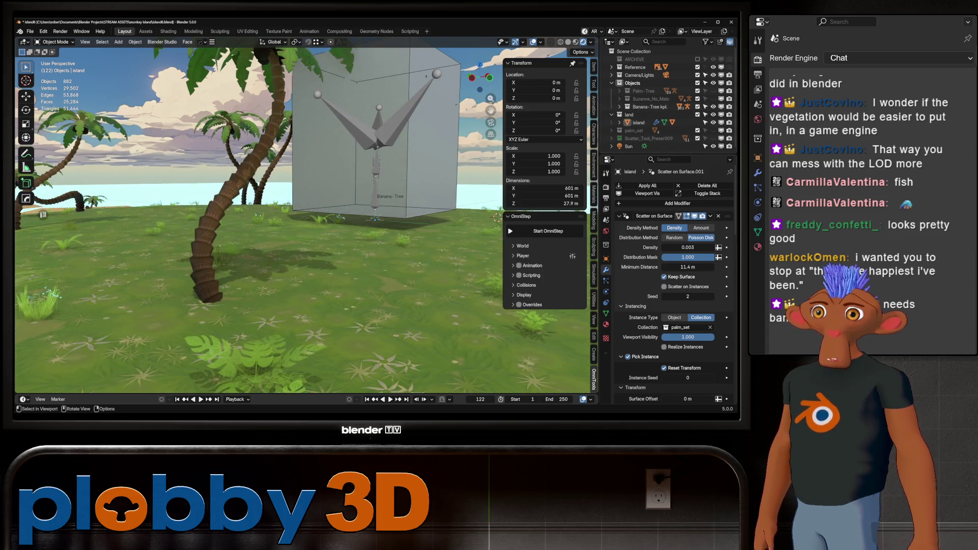
pyautogui.click(621, 123)
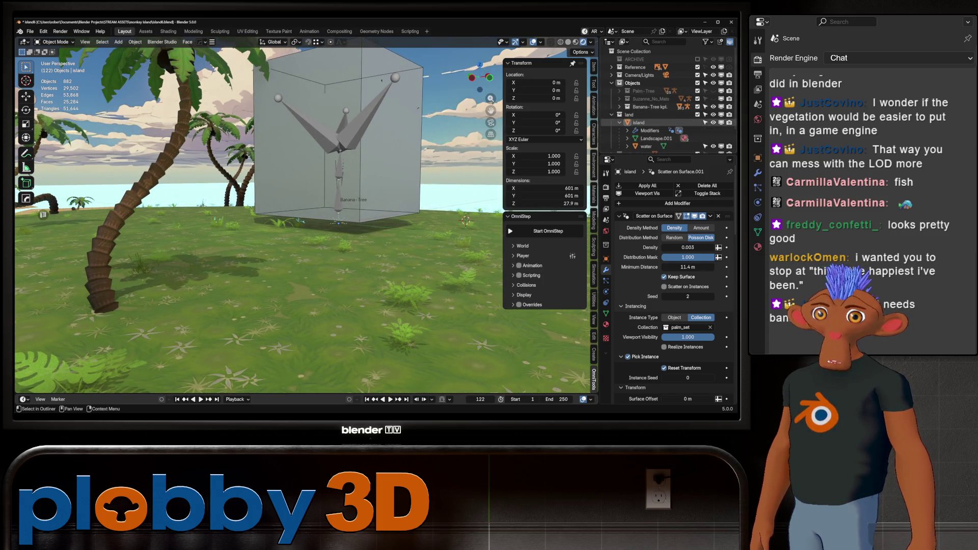
pyautogui.click(620, 122)
pyautogui.click(620, 107)
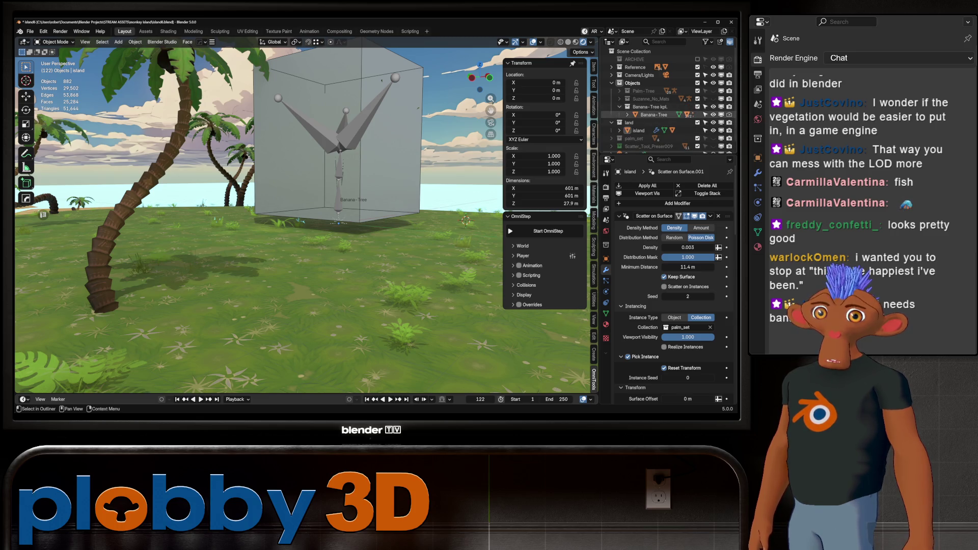
pyautogui.click(636, 115)
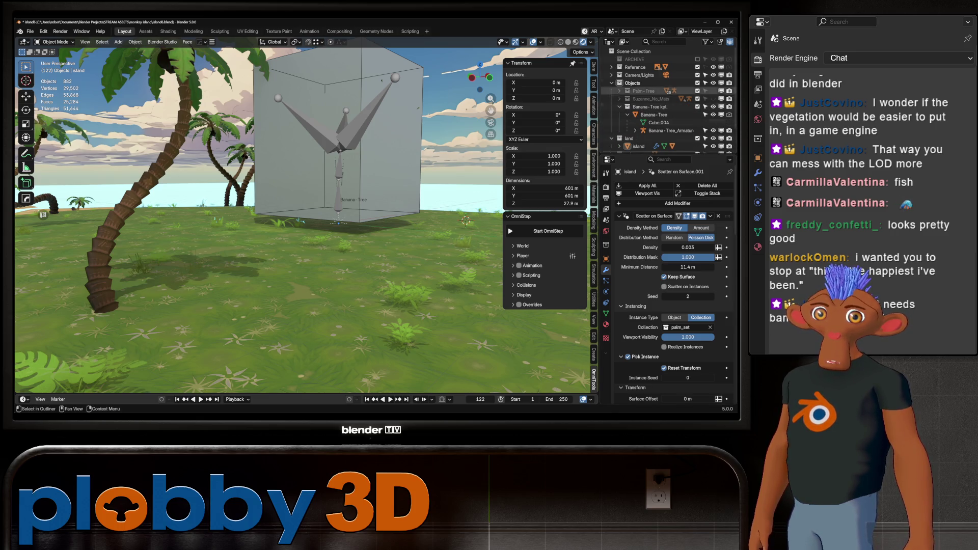
# Hide Cube.004, then frame and isolate the banana tree trunk in local view.
pyautogui.press('h')
pyautogui.moveTo(383, 229); pyautogui.dragTo(43, 215, button='middle')
pyautogui.click(42, 215)
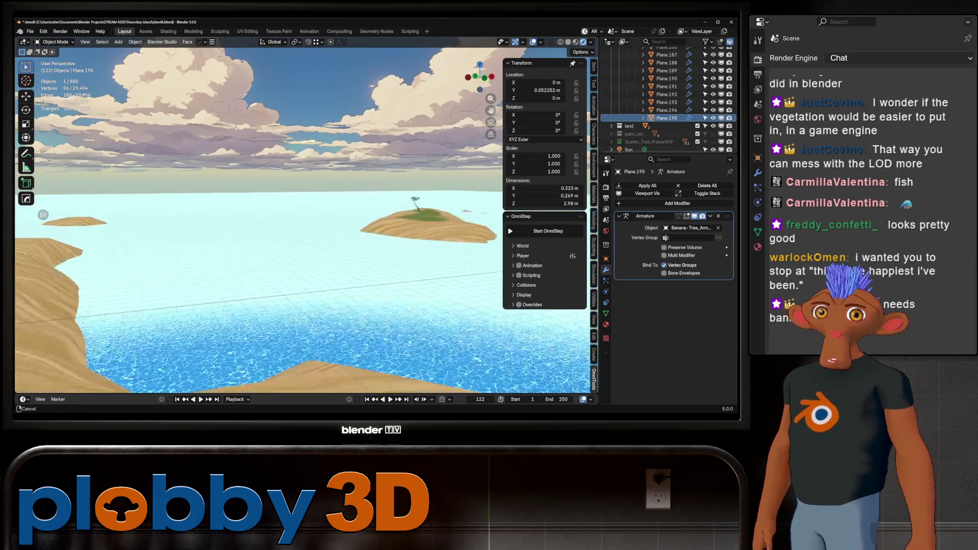
pyautogui.press('KP_Decimal')
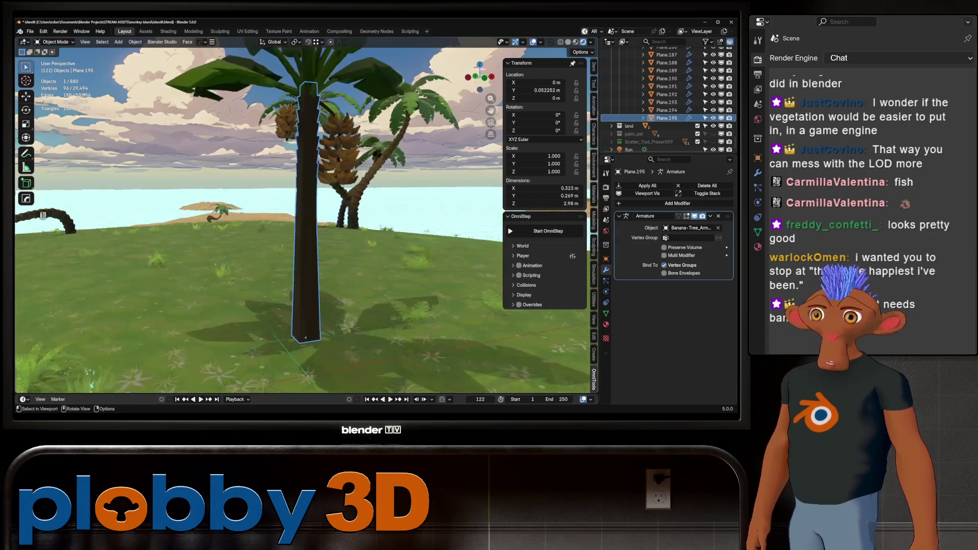
pyautogui.scroll(3, 665, 100)
pyautogui.scroll(3, 665, 99)
pyautogui.scroll(5, 665, 85)
pyautogui.scroll(5, 665, 85)
pyautogui.scroll(5, 666, 85)
pyautogui.scroll(5, 665, 85)
pyautogui.scroll(5, 669, 99)
pyautogui.scroll(5, 669, 100)
pyautogui.scroll(3, 669, 100)
pyautogui.scroll(5, 669, 100)
pyautogui.scroll(-2, 669, 100)
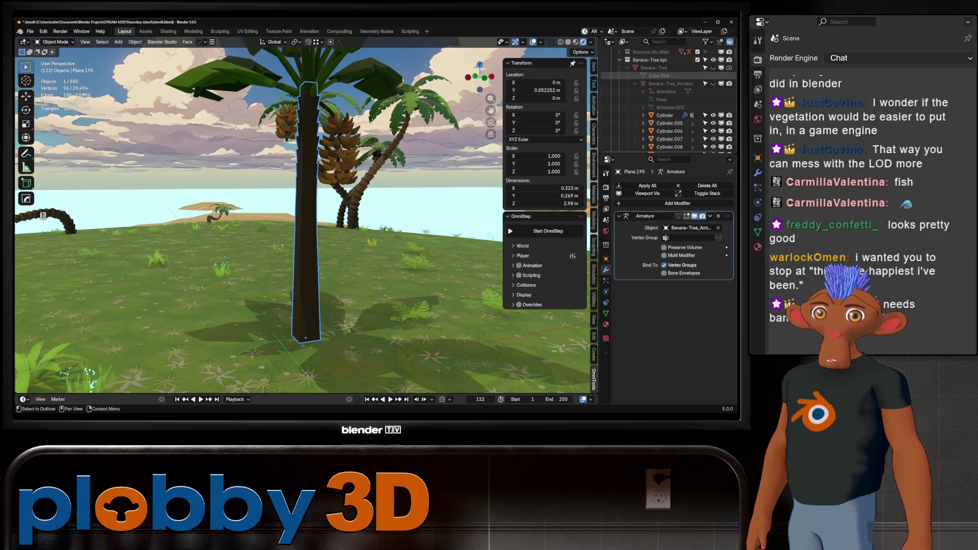
pyautogui.press('KP_Divide')
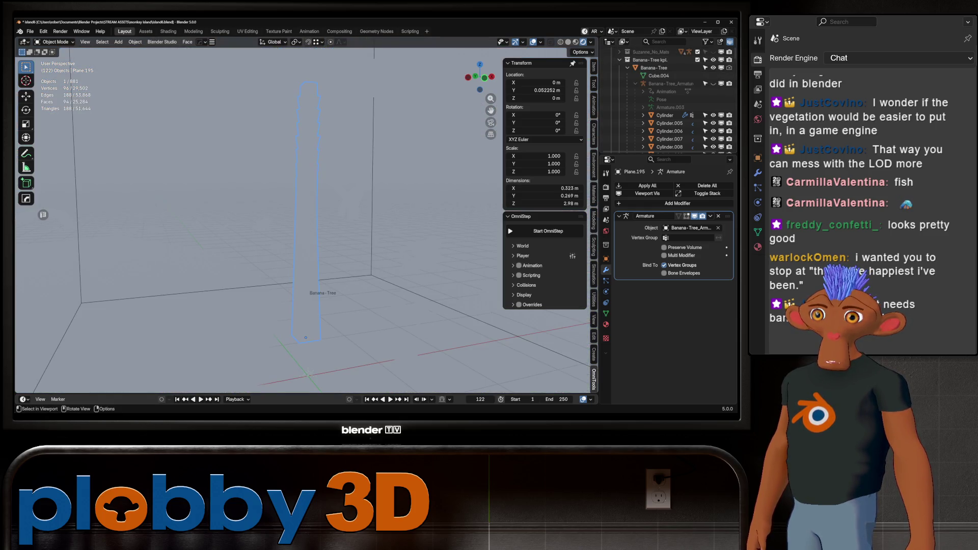
# Lower the Banana-Tree along Z from 1.0167 m to 0.83475 m.
pyautogui.click(654, 68)
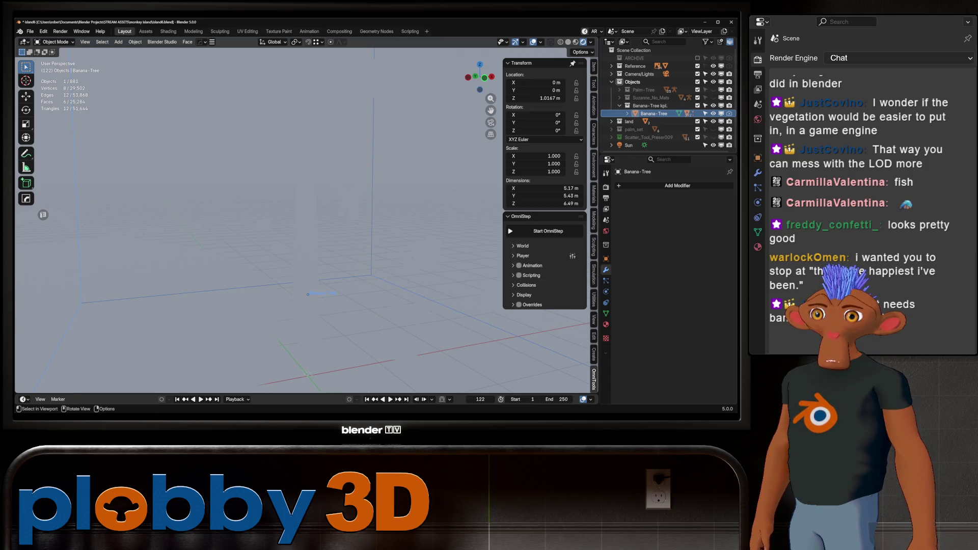
pyautogui.press('g')
pyautogui.press('z')
pyautogui.press('Return')
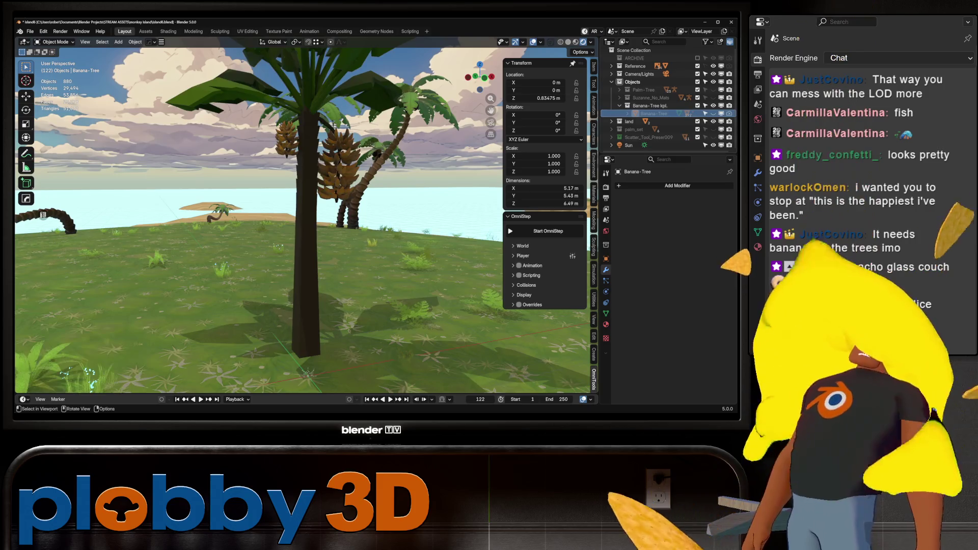
# With Cube.004 shown briefly, sink the Banana-Tree to Z 0.29823 m, then hide the cube again.
pyautogui.moveTo(230, 199); pyautogui.dragTo(276, 183, button='middle')
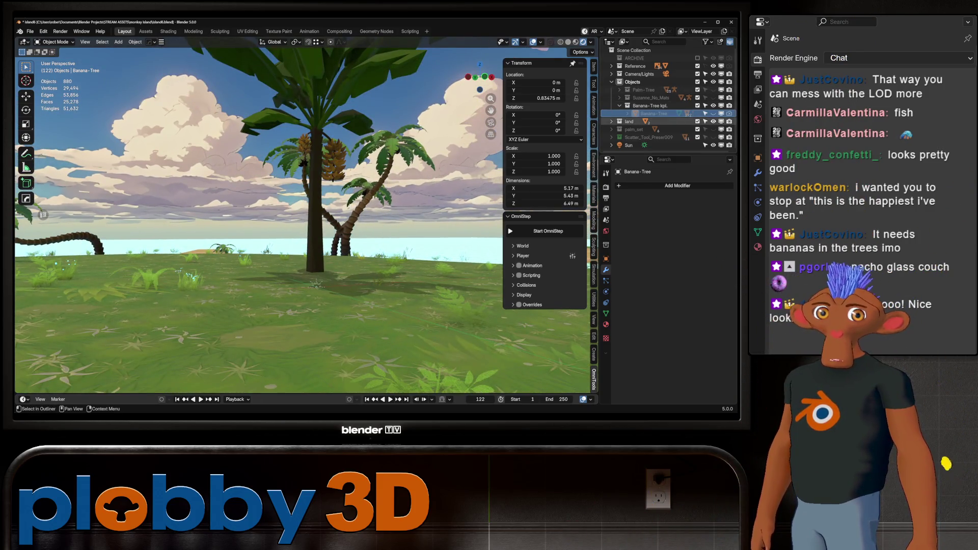
pyautogui.click(714, 113)
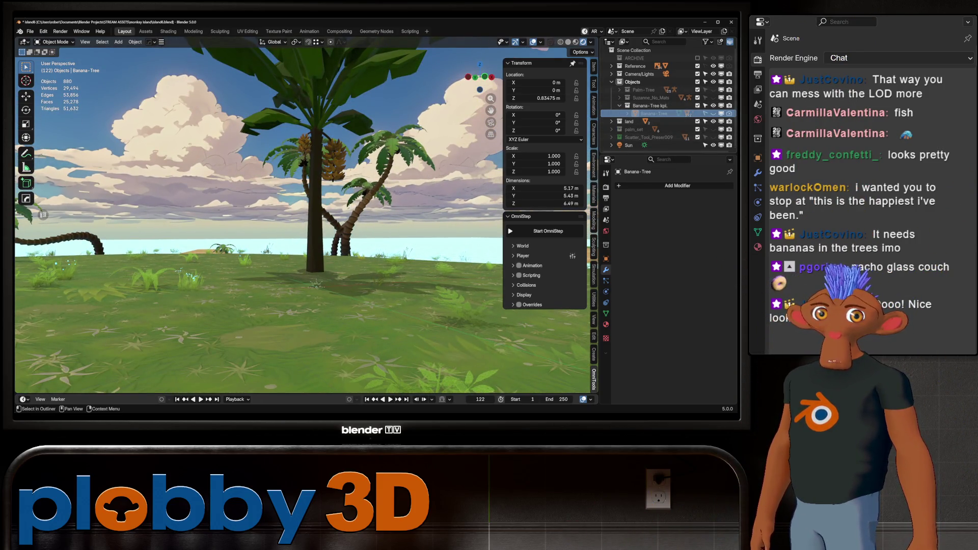
pyautogui.press('g')
pyautogui.press('z')
pyautogui.click(321, 272)
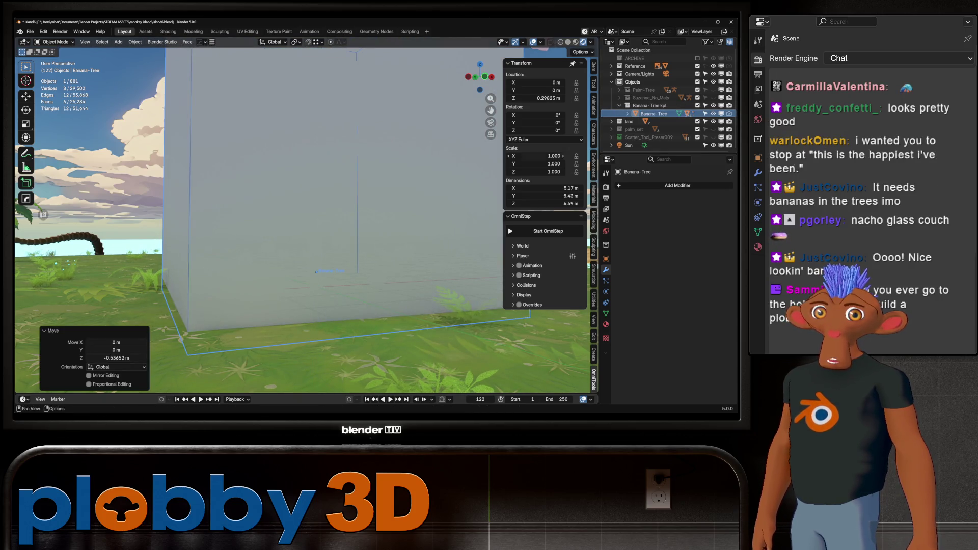
pyautogui.click(713, 114)
# Orbit in close around the banana bunches to inspect them.
pyautogui.moveTo(306, 230); pyautogui.dragTo(344, 230, button='middle')
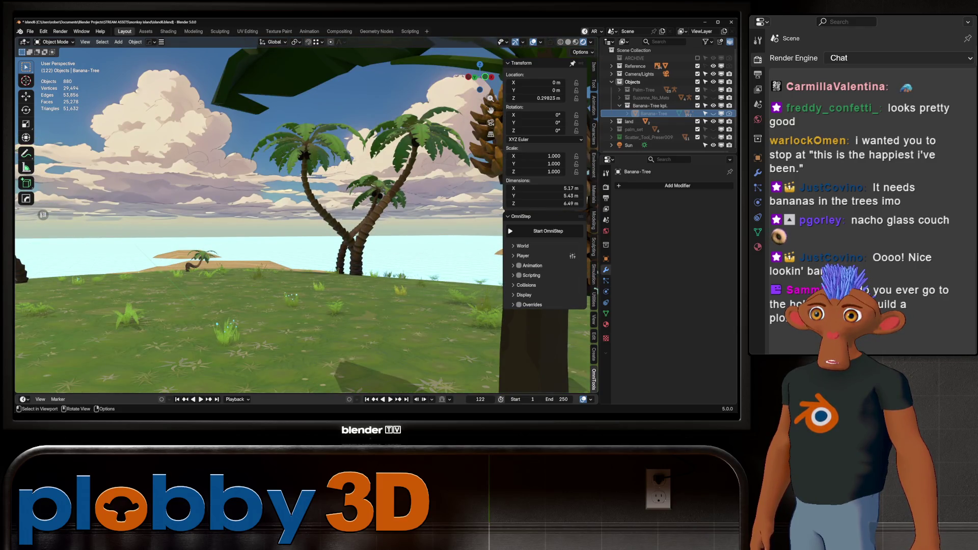
pyautogui.moveTo(306, 230); pyautogui.dragTo(268, 230, button='middle')
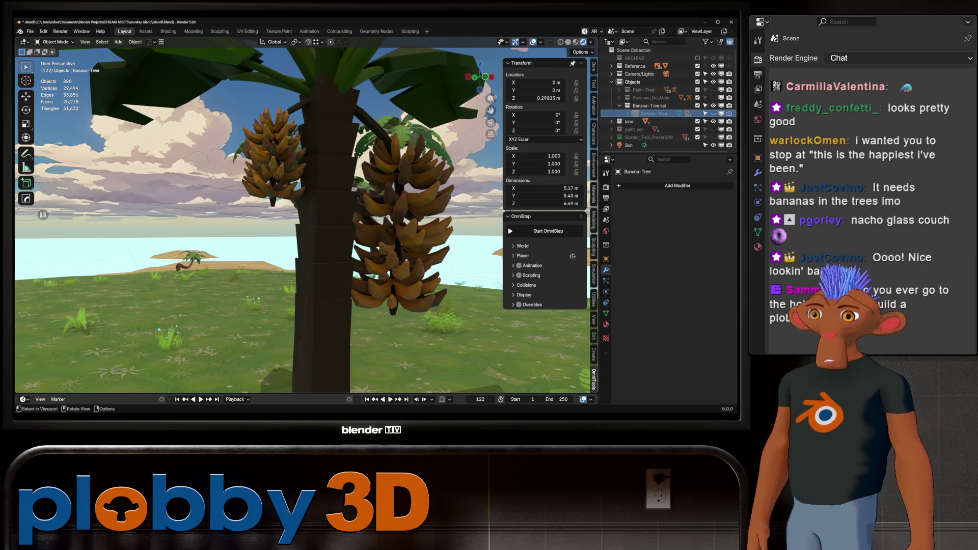
pyautogui.moveTo(307, 230); pyautogui.dragTo(329, 230, button='middle')
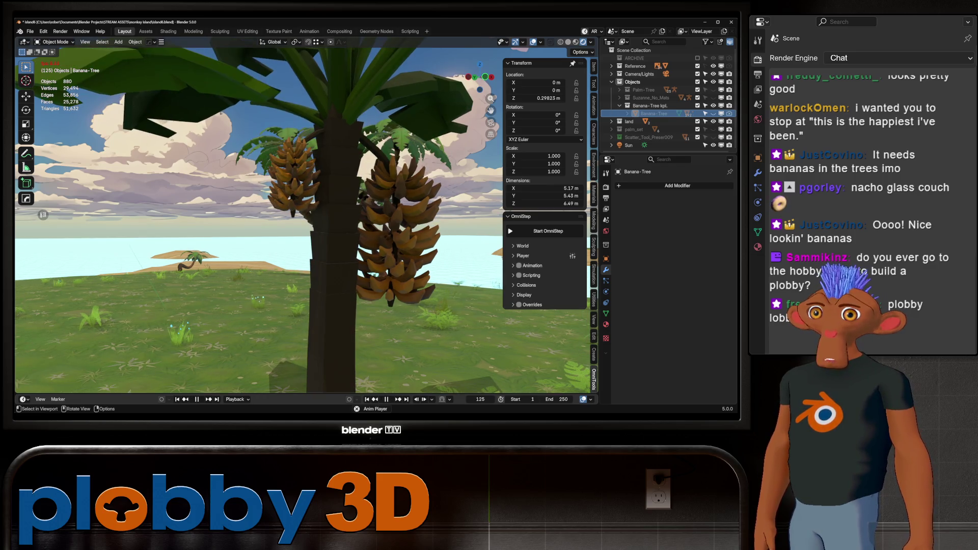
# Play the animation and switch the viewport to plain solid shading via the Z pie.
pyautogui.press('space')
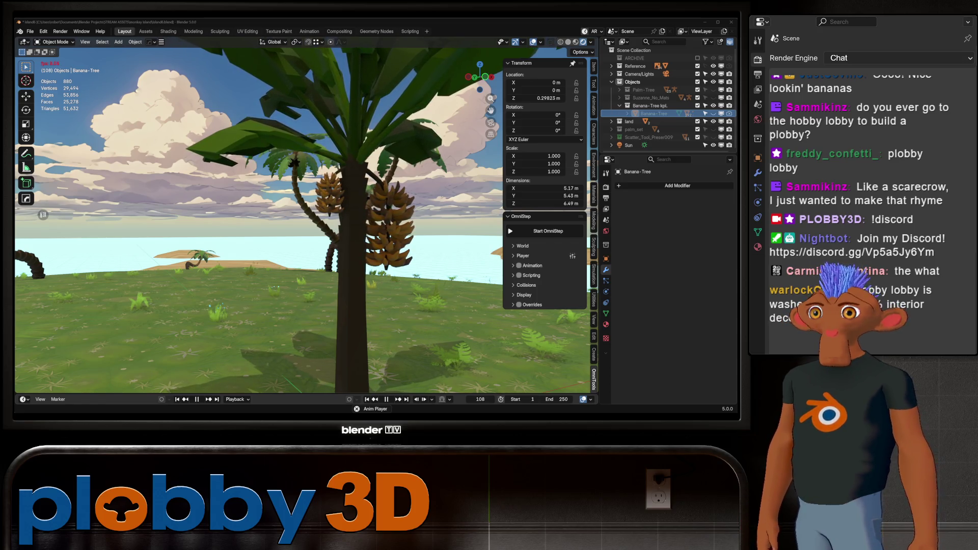
pyautogui.moveTo(306, 230); pyautogui.dragTo(329, 230, button='middle')
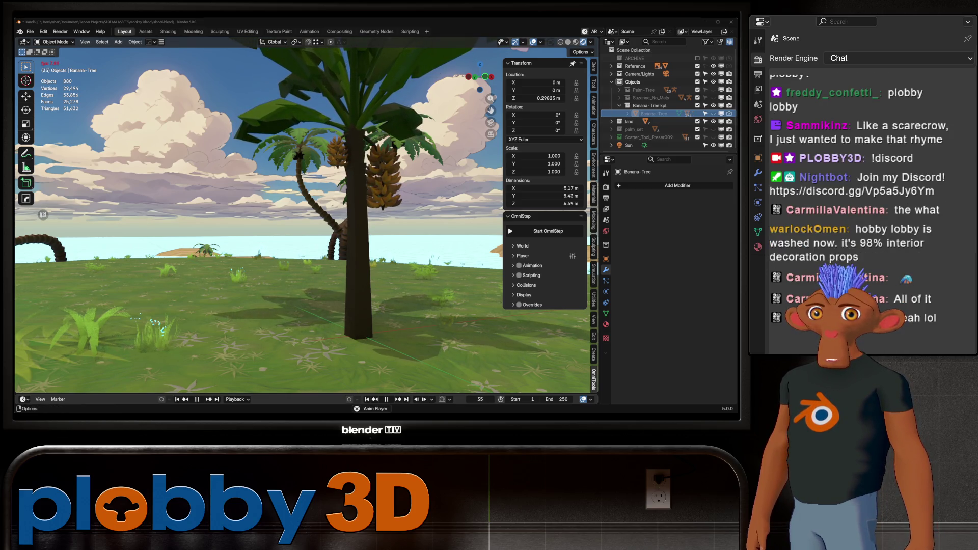
pyautogui.press('z')
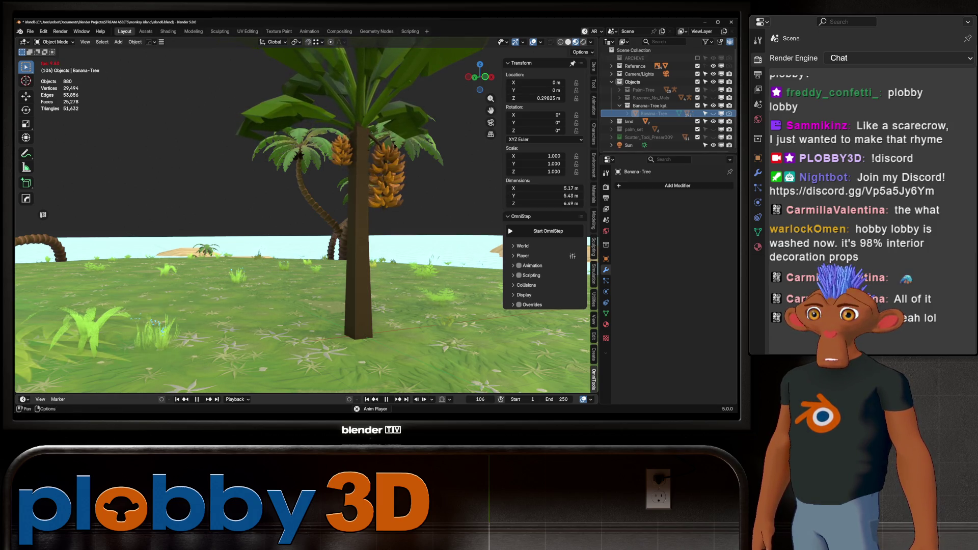
pyautogui.press('z')
pyautogui.scroll(-5, 306, 229)
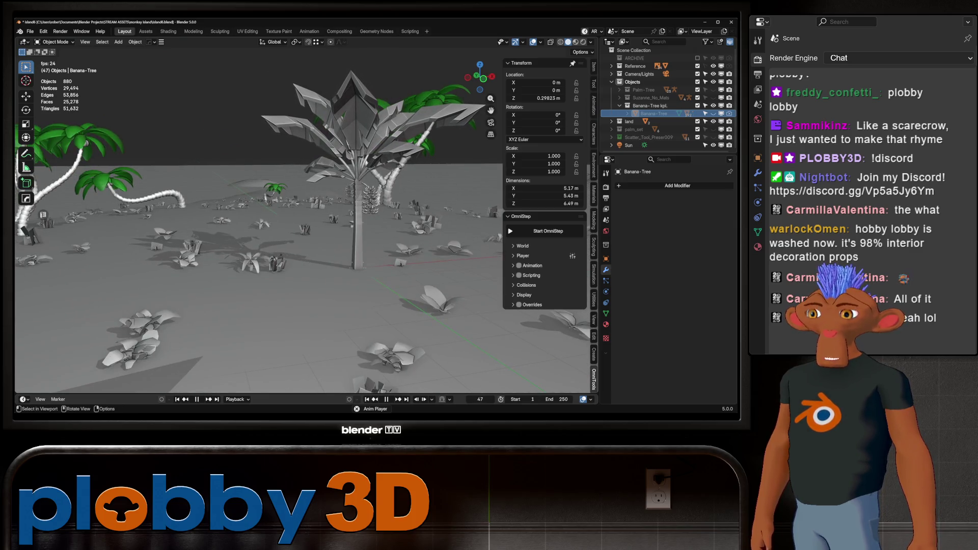
pyautogui.moveTo(306, 191); pyautogui.dragTo(321, 305, button='middle')
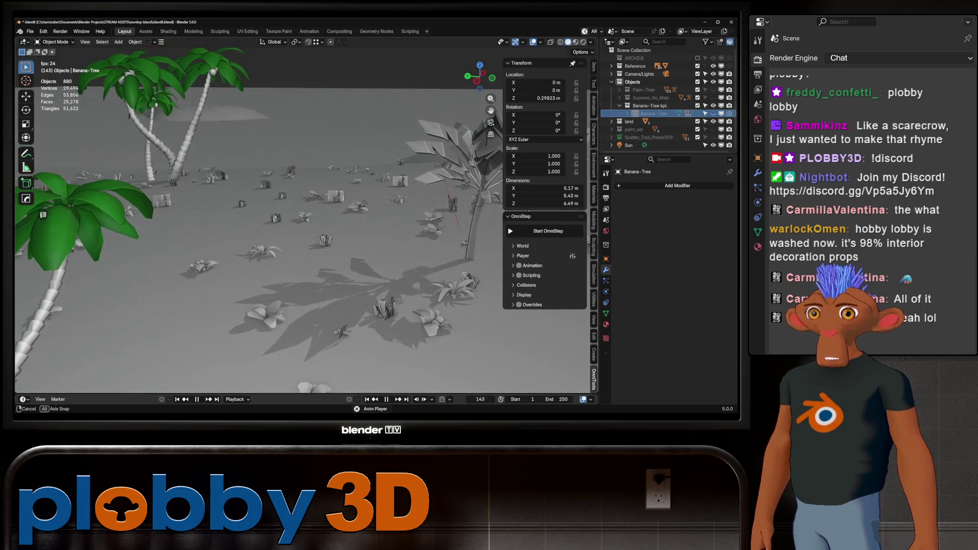
pyautogui.moveTo(321, 307); pyautogui.dragTo(306, 153, button='middle')
pyautogui.scroll(5, 306, 230)
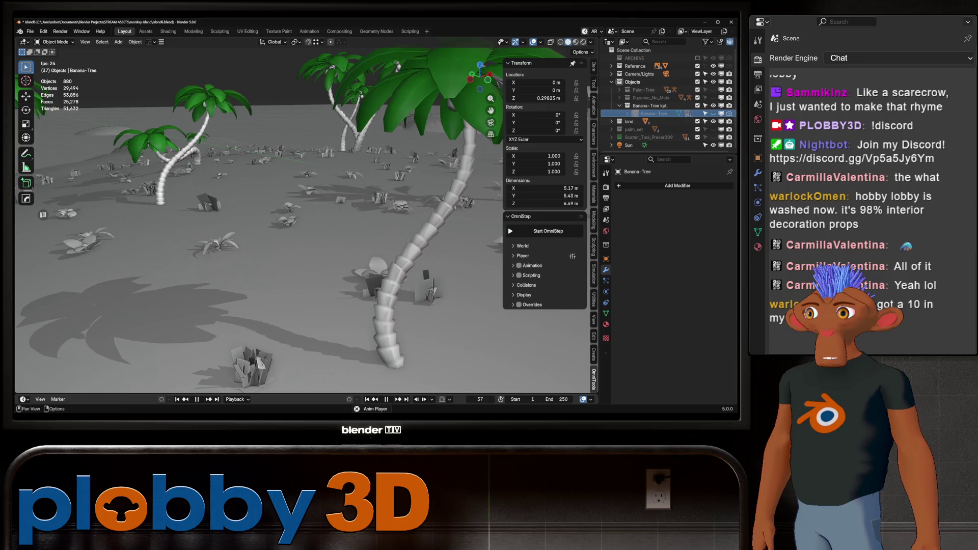
pyautogui.moveTo(306, 229); pyautogui.dragTo(344, 229, button='middle')
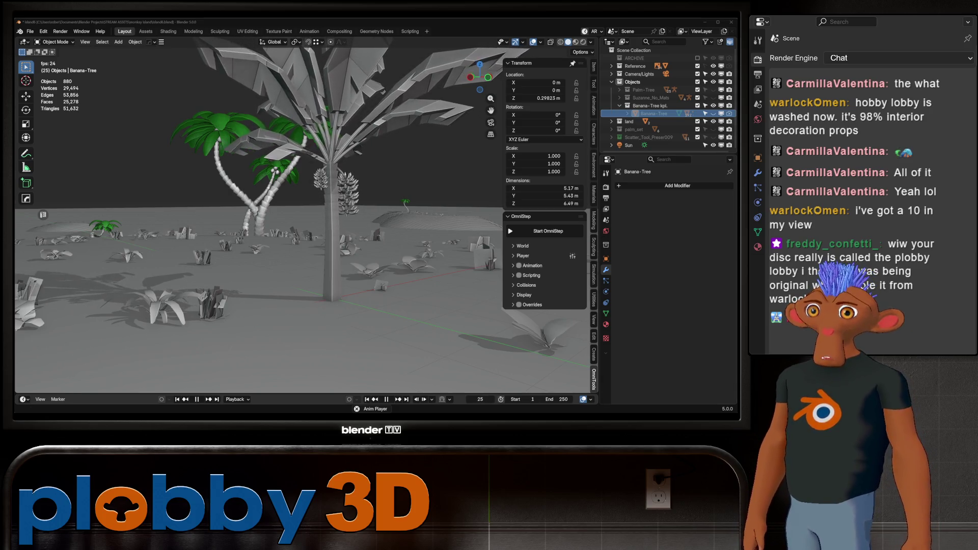
# Swing the view around the palms down to a close ground-level spot near the banana tree.
pyautogui.moveTo(306, 229); pyautogui.dragTo(268, 191, button='middle')
pyautogui.moveTo(42, 215); pyautogui.dragTo(43, 215, button='middle')
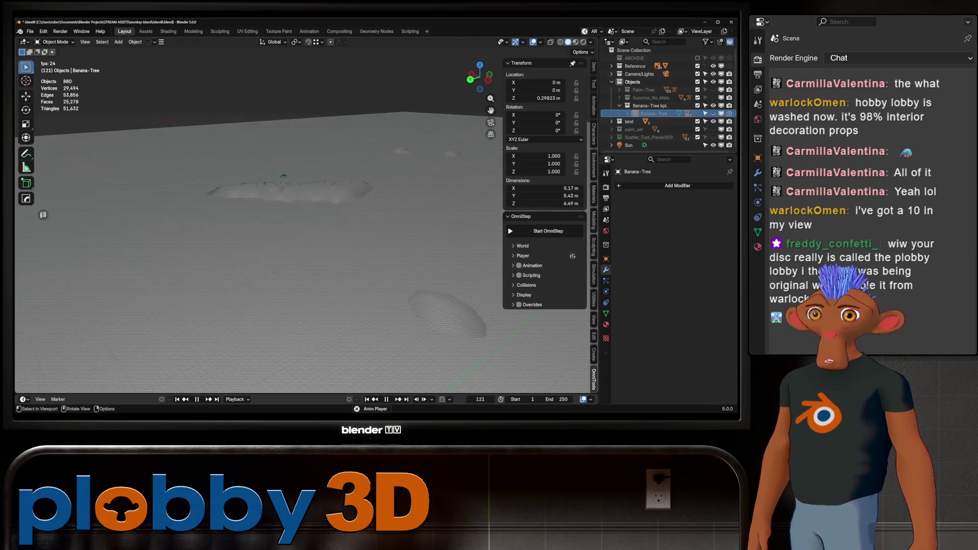
pyautogui.moveTo(261, 229); pyautogui.dragTo(230, 221, button='middle')
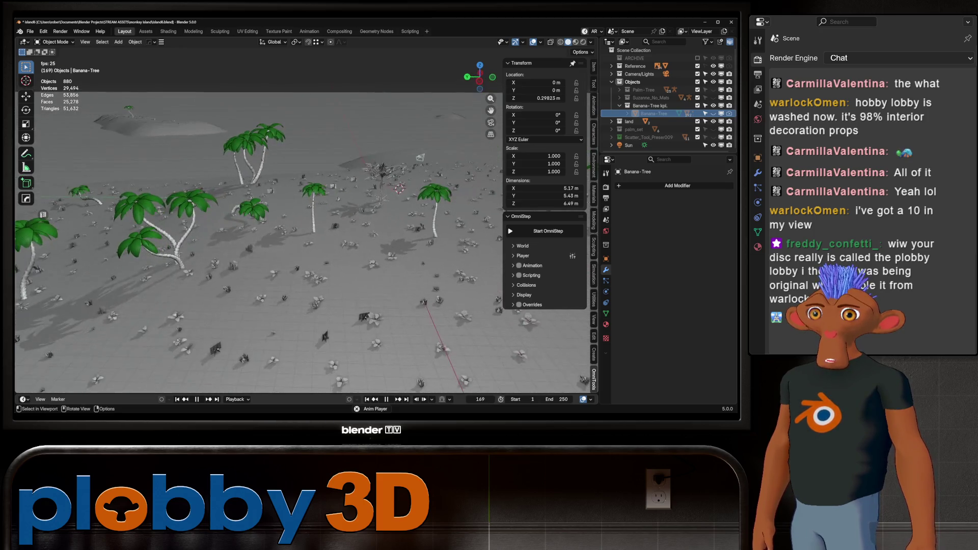
pyautogui.moveTo(306, 229); pyautogui.dragTo(291, 222, button='middle')
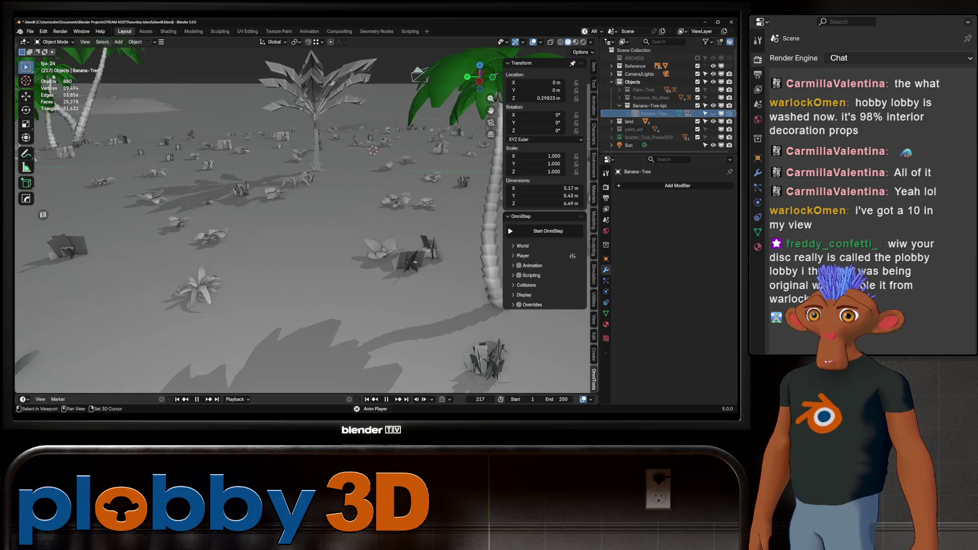
pyautogui.press('Escape')
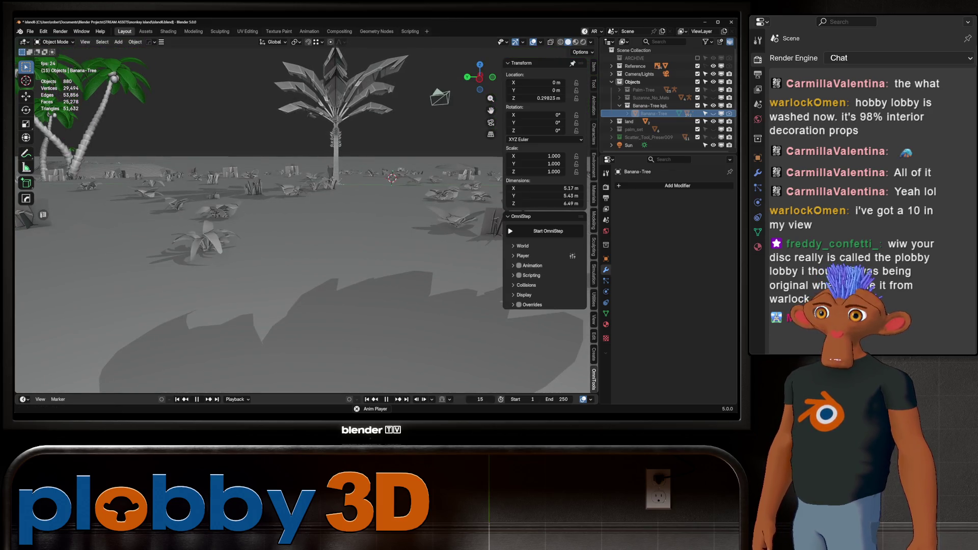
pyautogui.press('Escape')
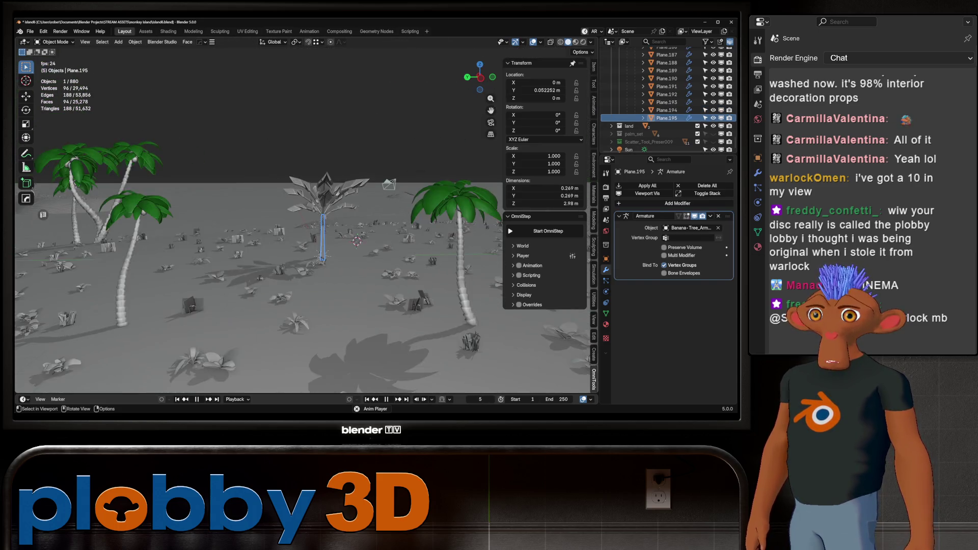
# Pause playback and show the island in Material Preview shading.
pyautogui.moveTo(306, 229); pyautogui.dragTo(329, 215, button='middle')
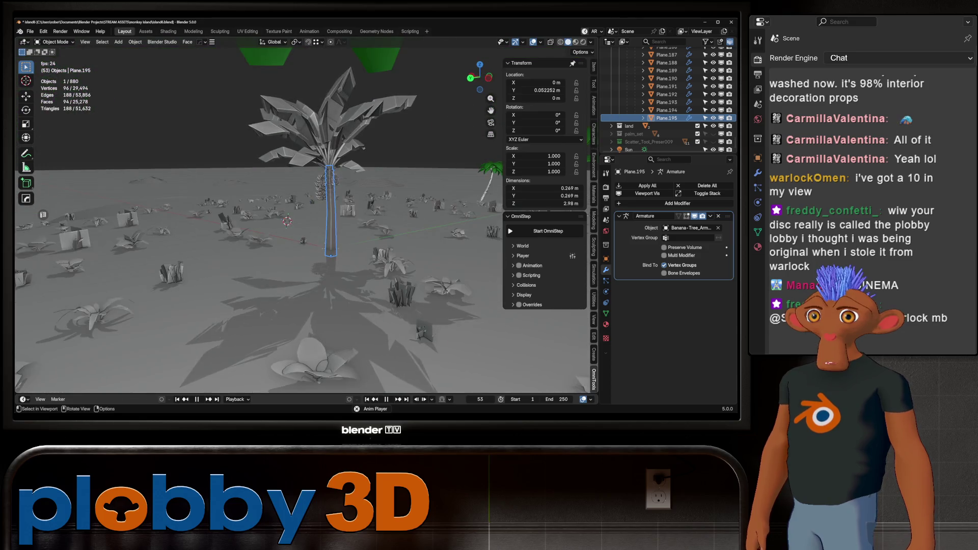
pyautogui.press('space')
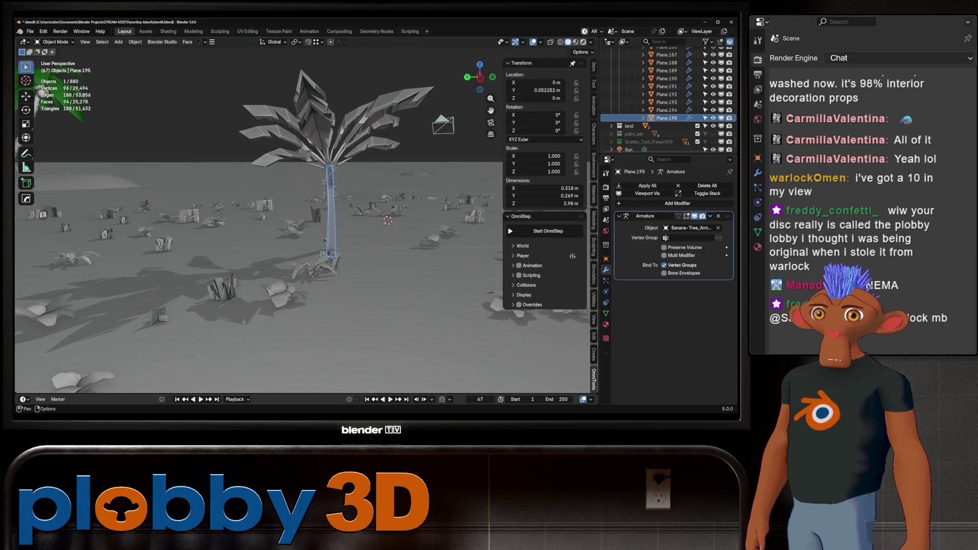
pyautogui.press('z')
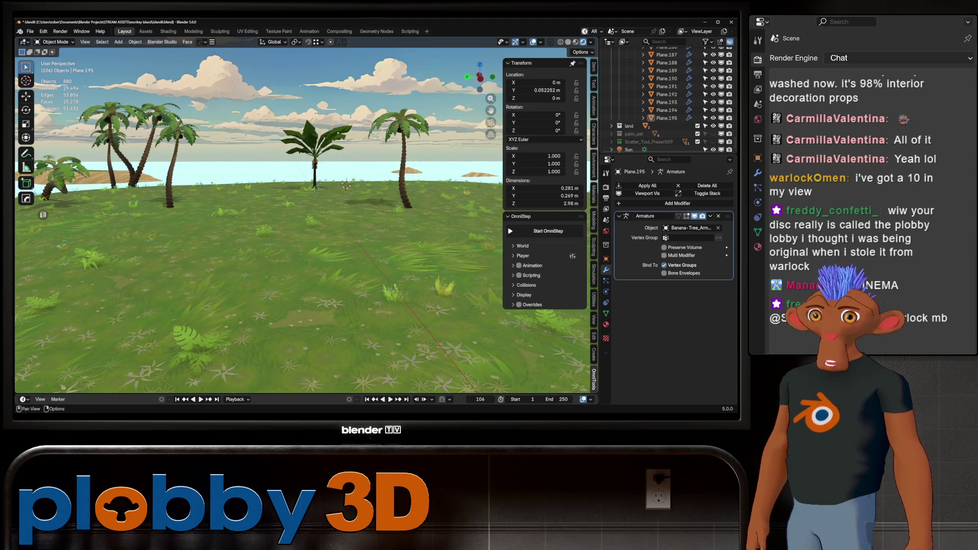
# Start an OmniStep walk, approach the banana tree and wander between the nearby palms.
pyautogui.click(549, 230)
pyautogui.press('w')
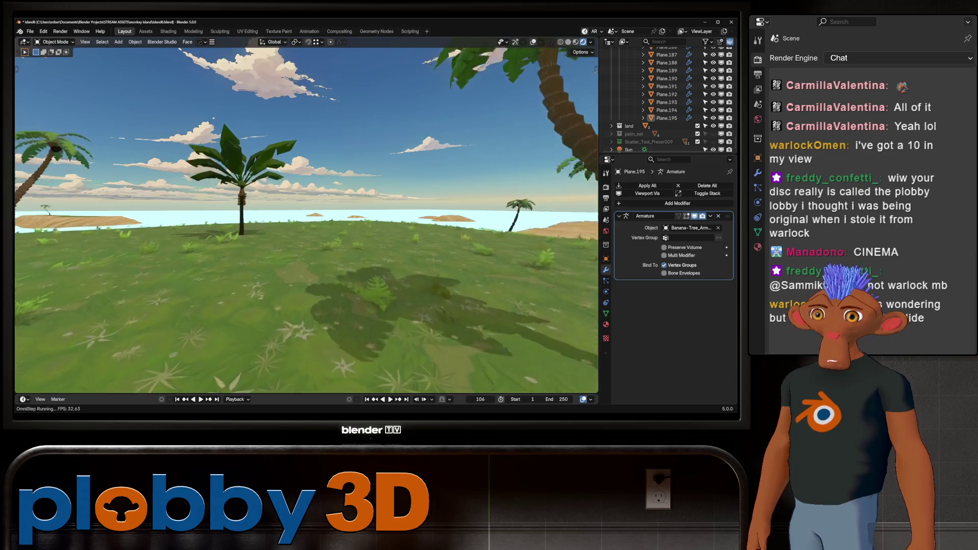
pyautogui.press('w')
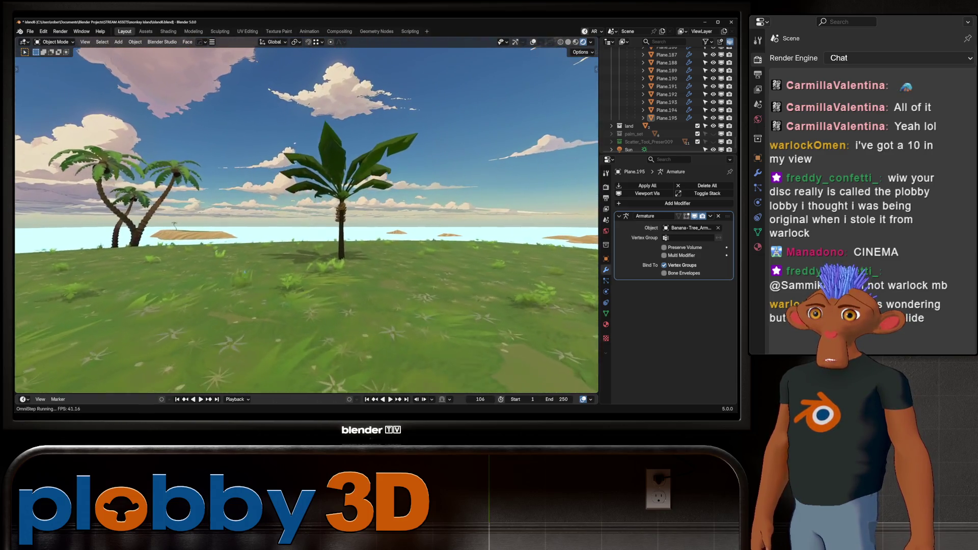
pyautogui.press('w')
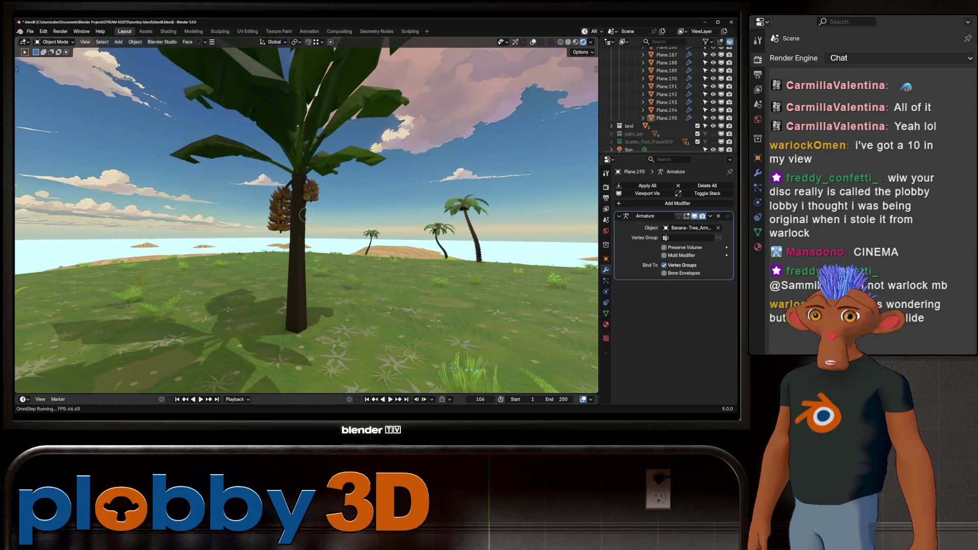
pyautogui.press('w')
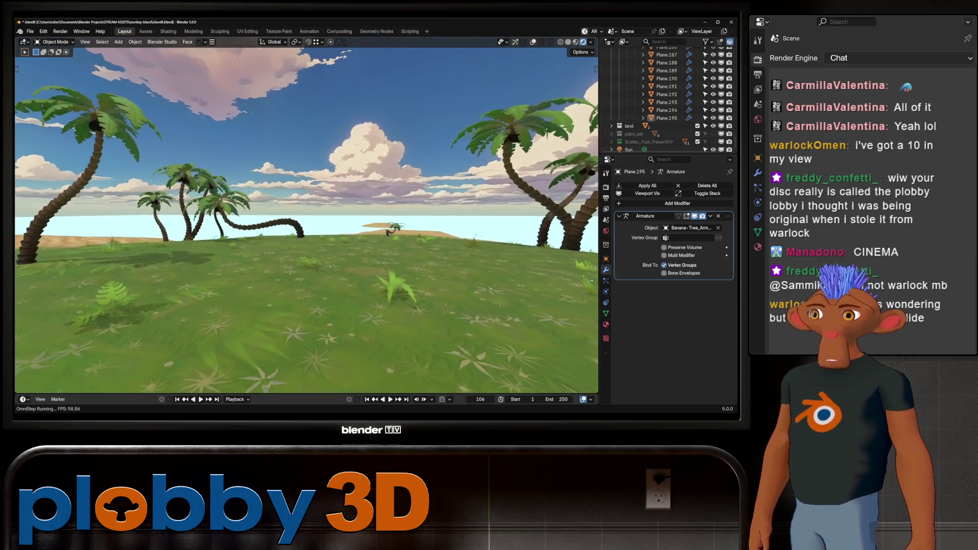
pyautogui.press('w')
pyautogui.press('w')
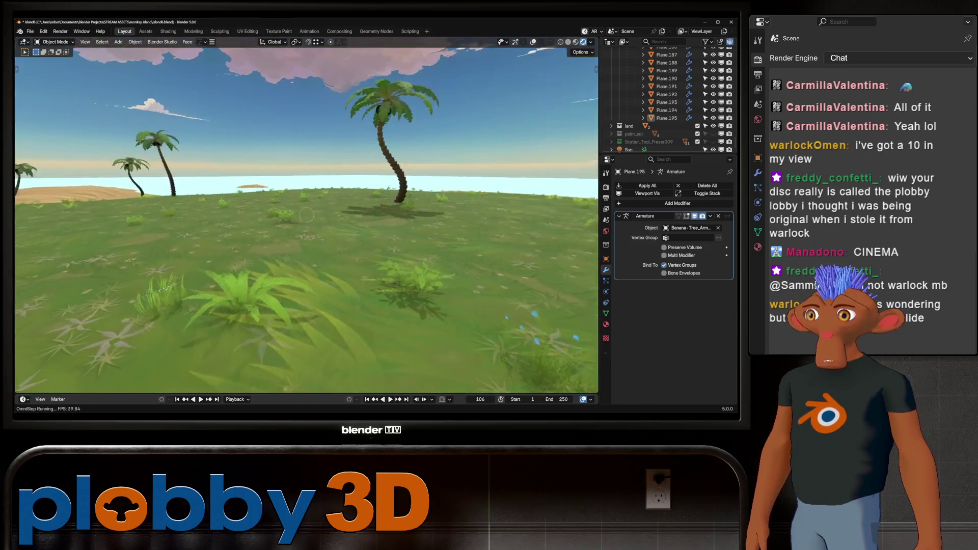
pyautogui.press('w')
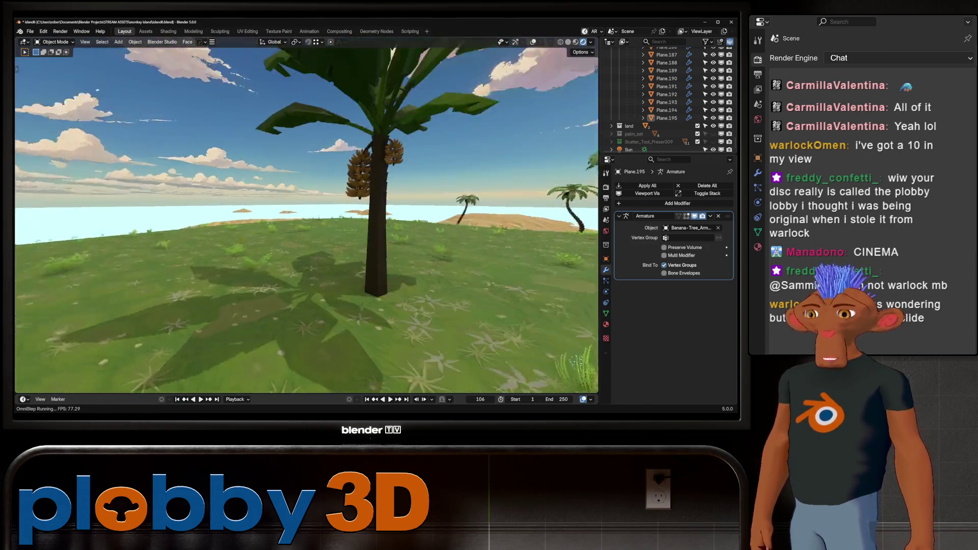
pyautogui.press('w')
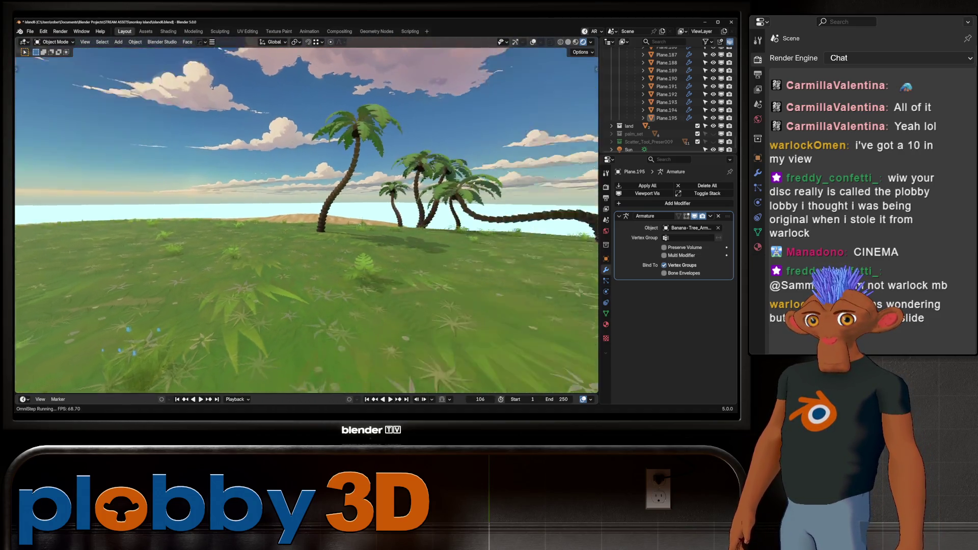
pyautogui.press('w')
pyautogui.press('w')
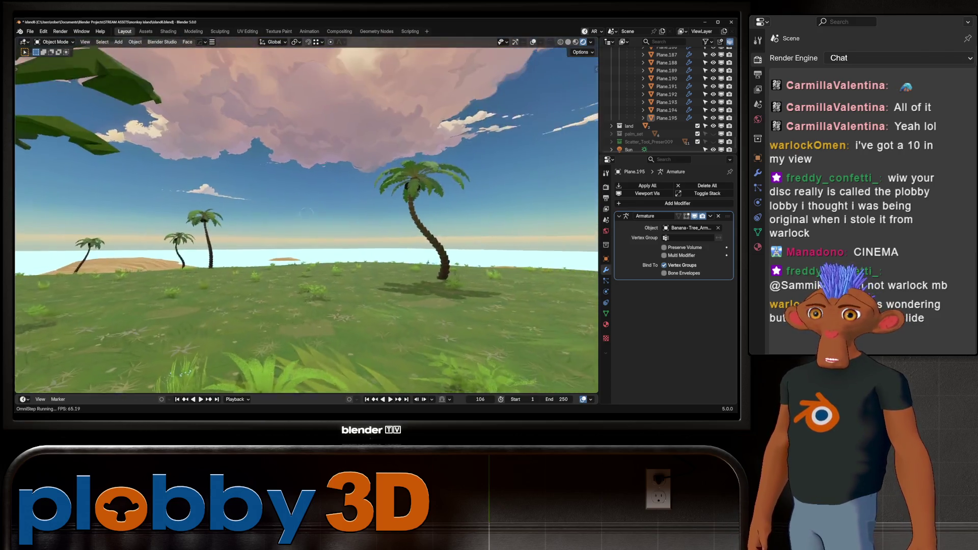
pyautogui.press('w')
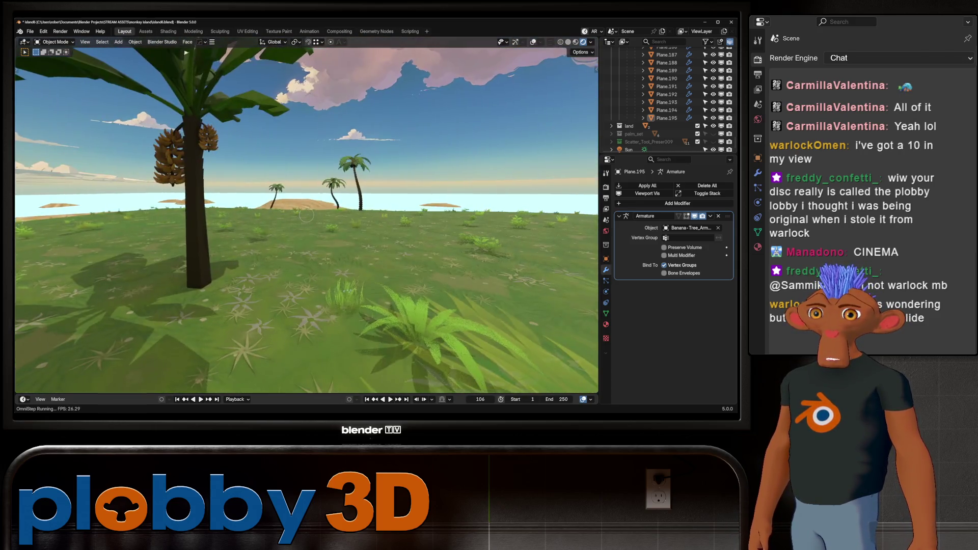
pyautogui.press('w')
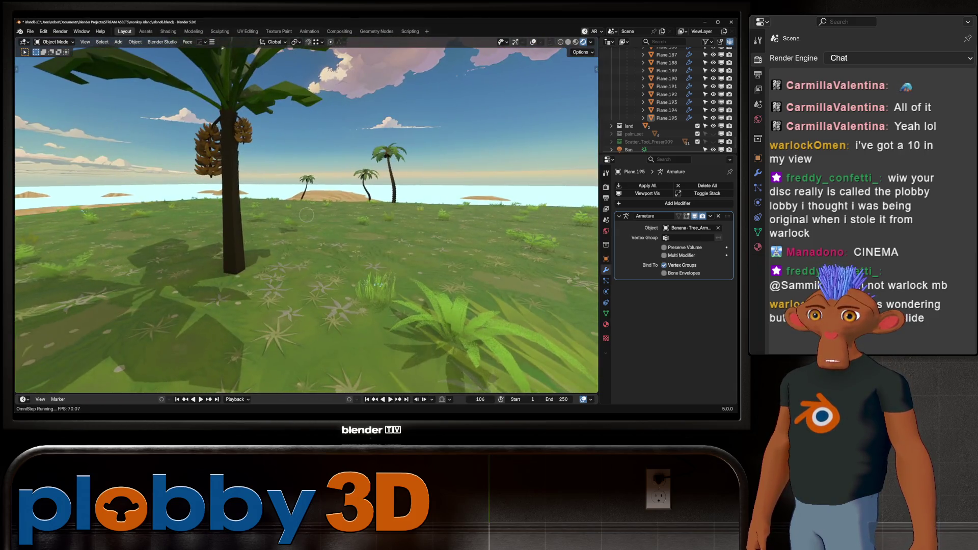
# Walk across the island onto the beach, along the sea and back up the dune.
pyautogui.press('w')
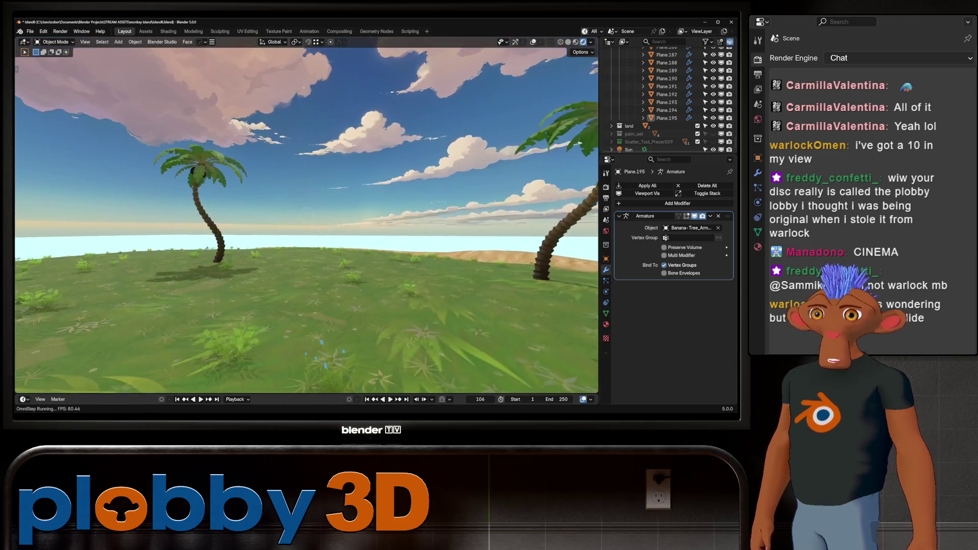
pyautogui.press('w')
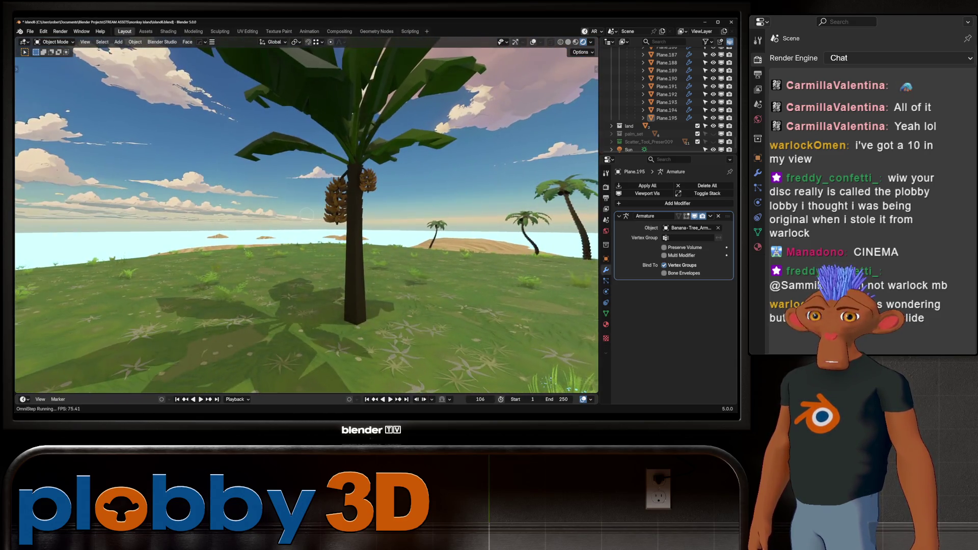
pyautogui.press('w')
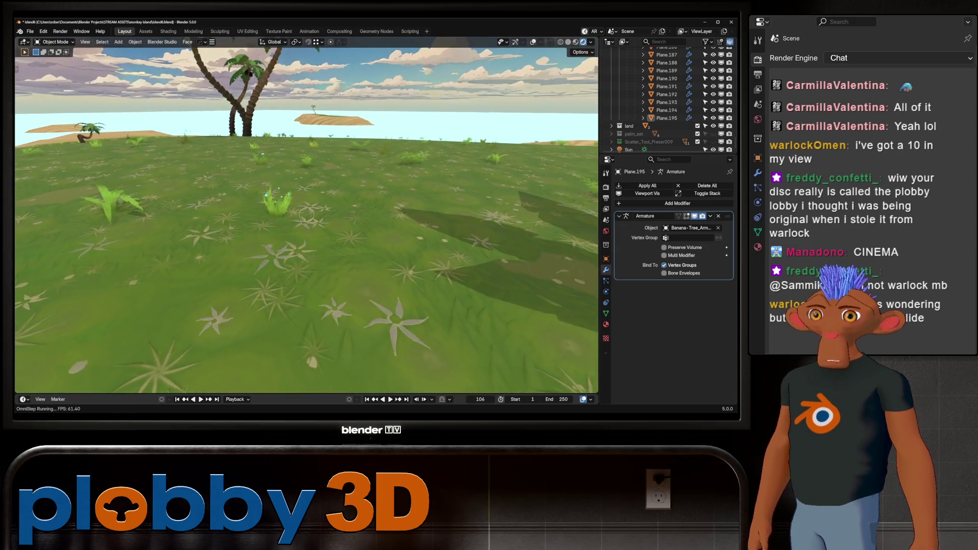
pyautogui.press('w')
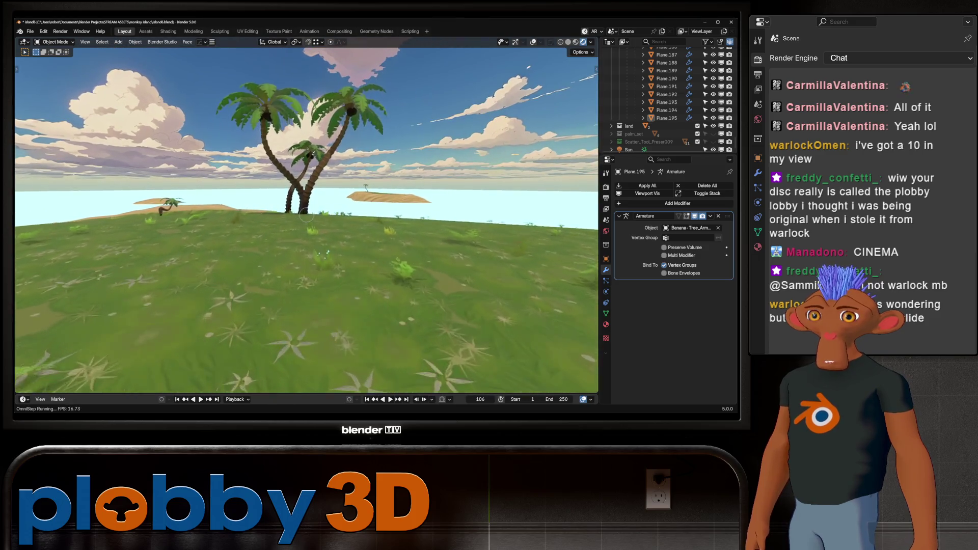
pyautogui.press('w')
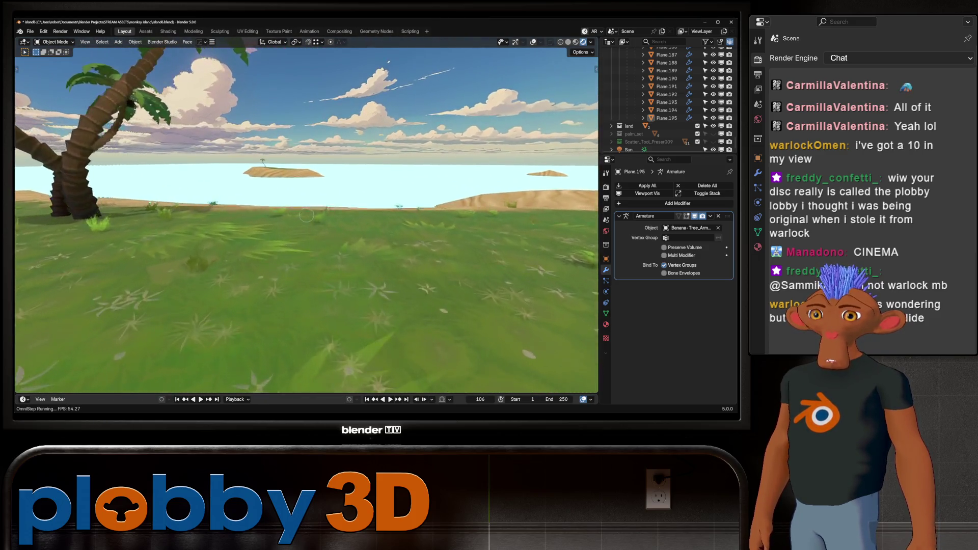
pyautogui.press('w')
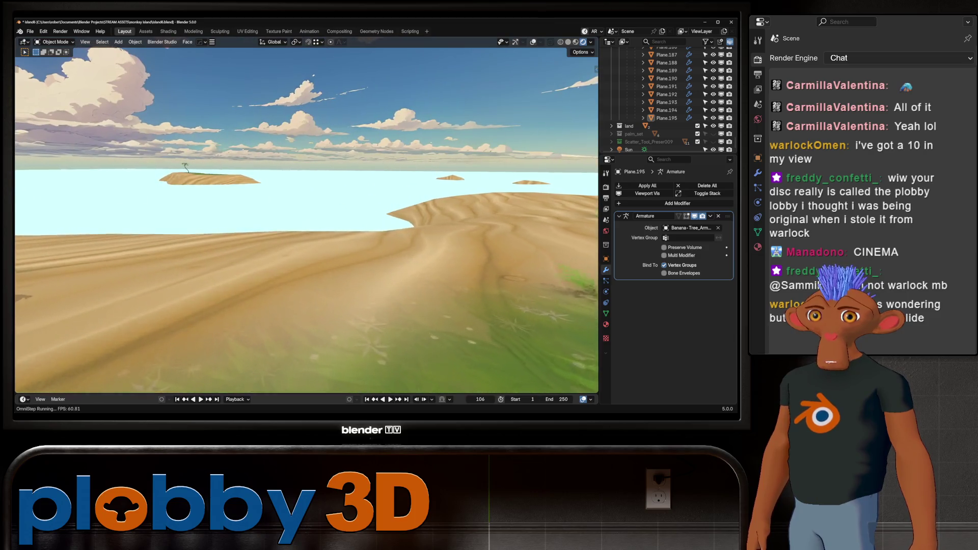
pyautogui.press('w')
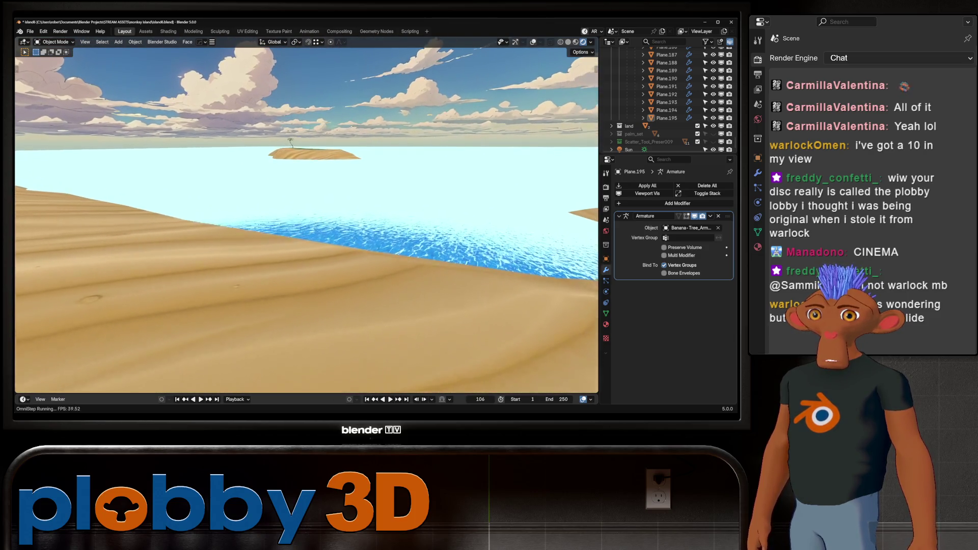
pyautogui.press('w')
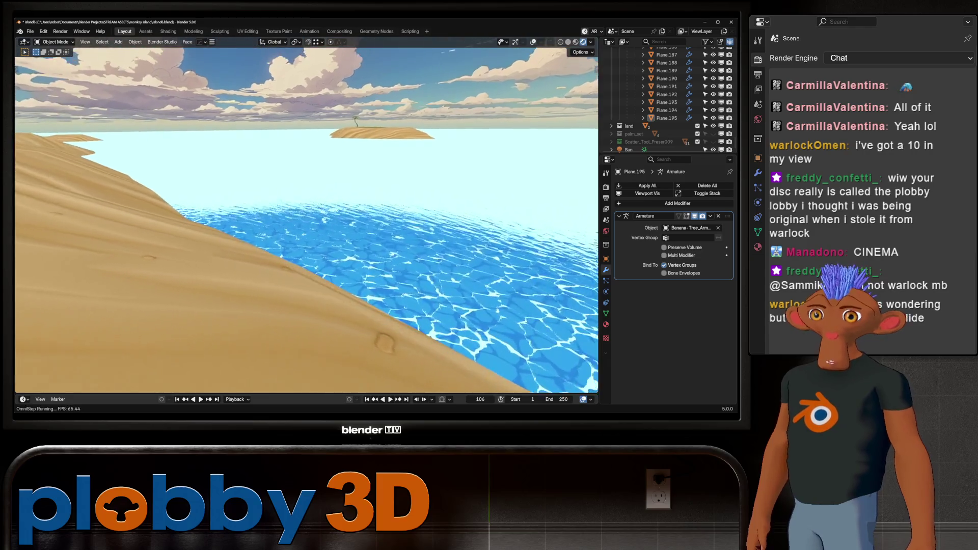
pyautogui.press('w')
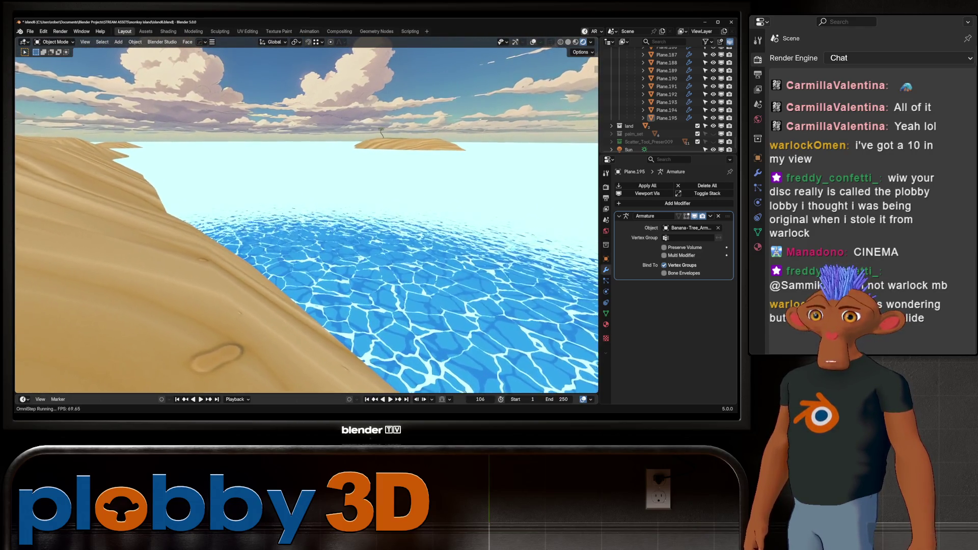
pyautogui.press('w')
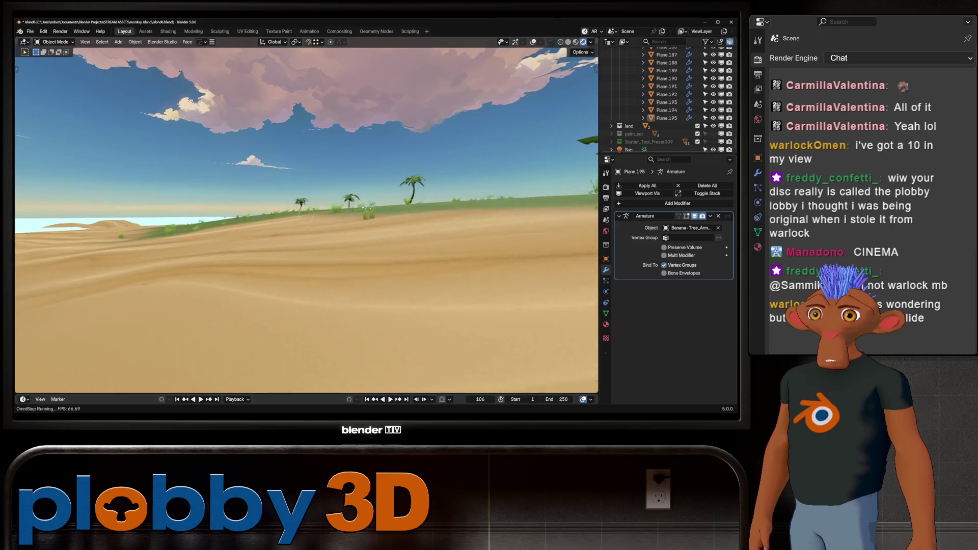
pyautogui.press('w')
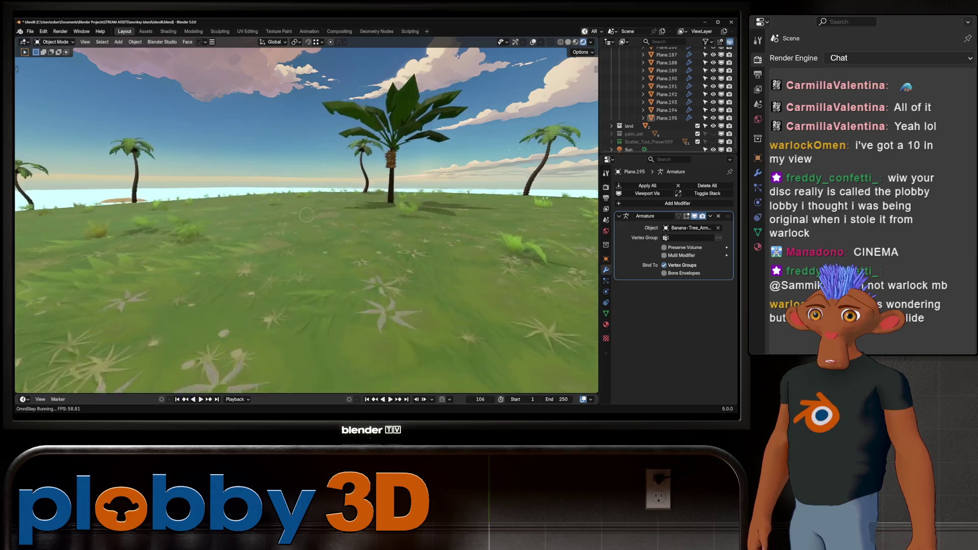
# Walk past the banana tree through the palm cluster, then leave first-person mode.
pyautogui.press('w')
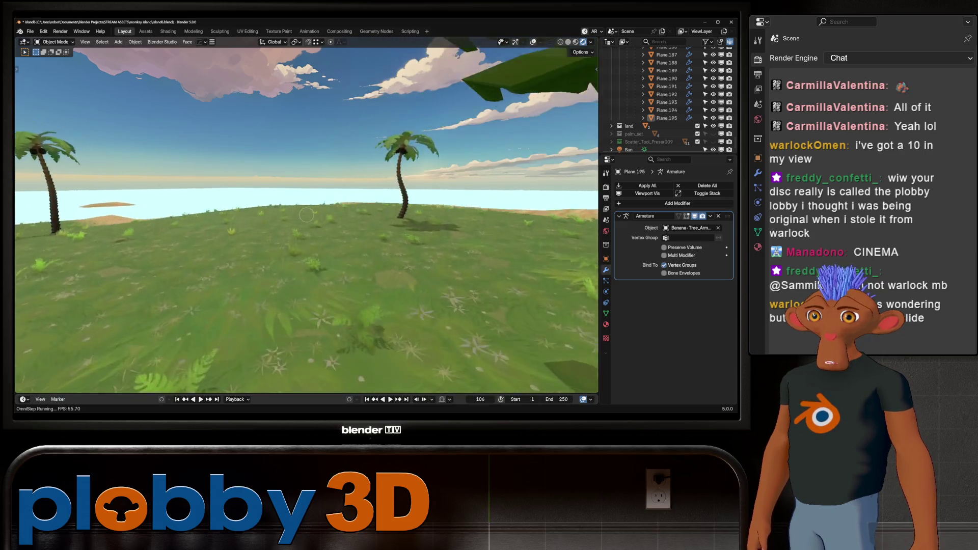
pyautogui.press('w')
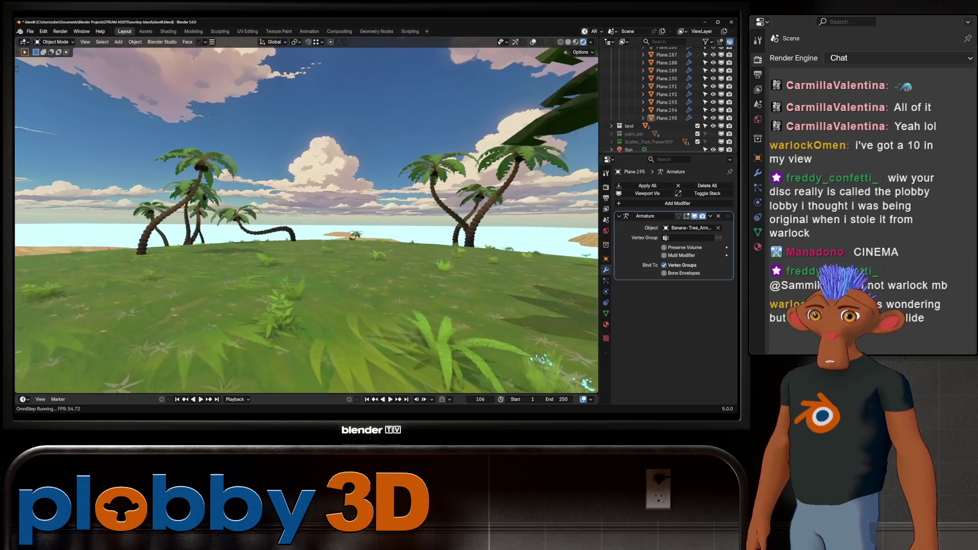
pyautogui.press('w')
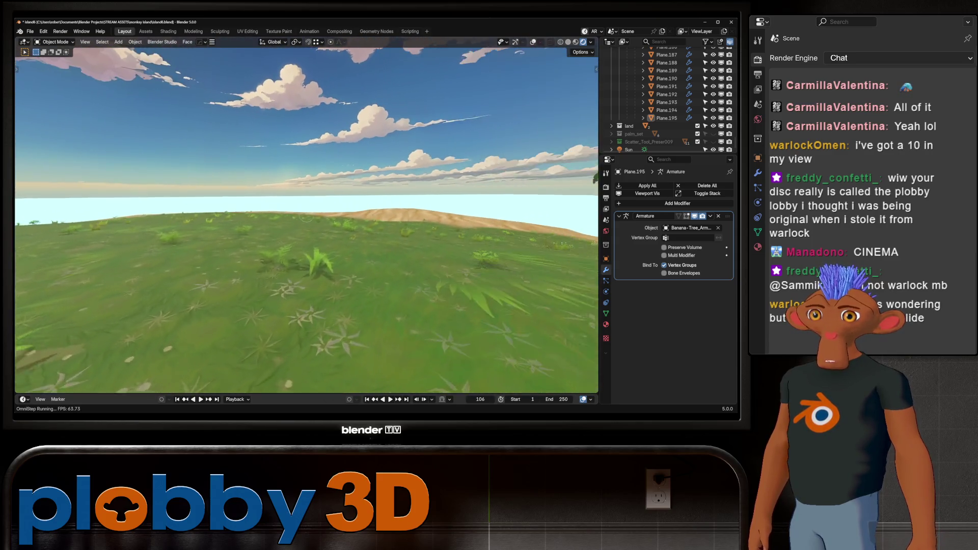
pyautogui.press('w')
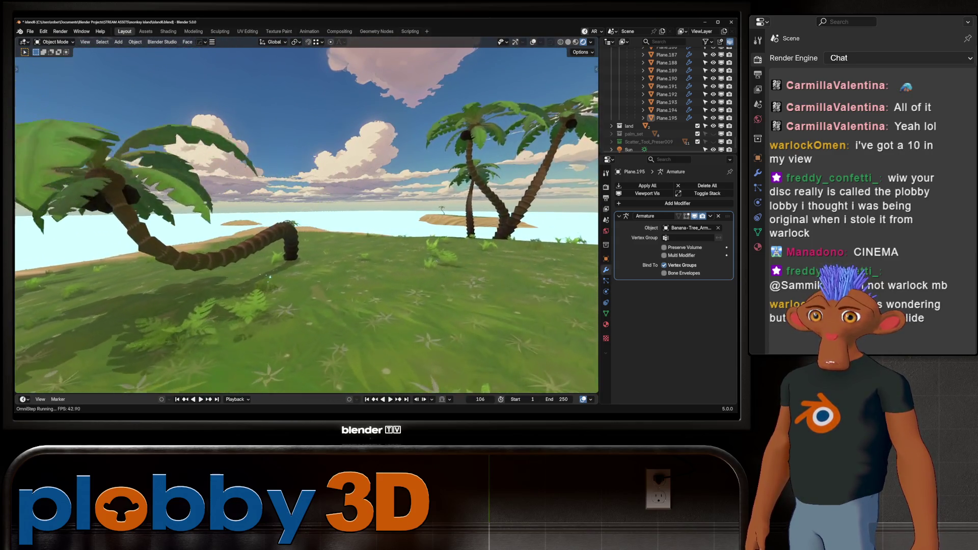
pyautogui.press('w')
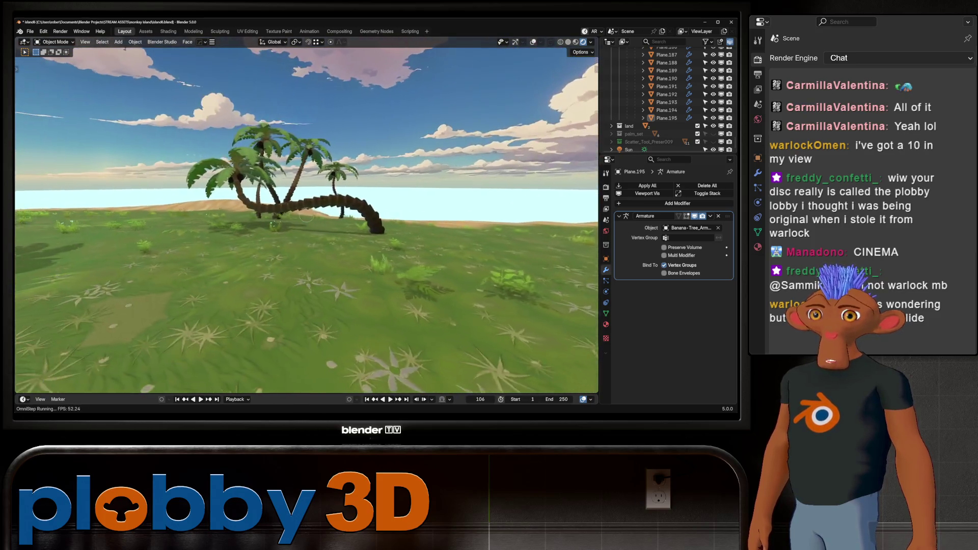
pyautogui.press('w')
pyautogui.press('Escape')
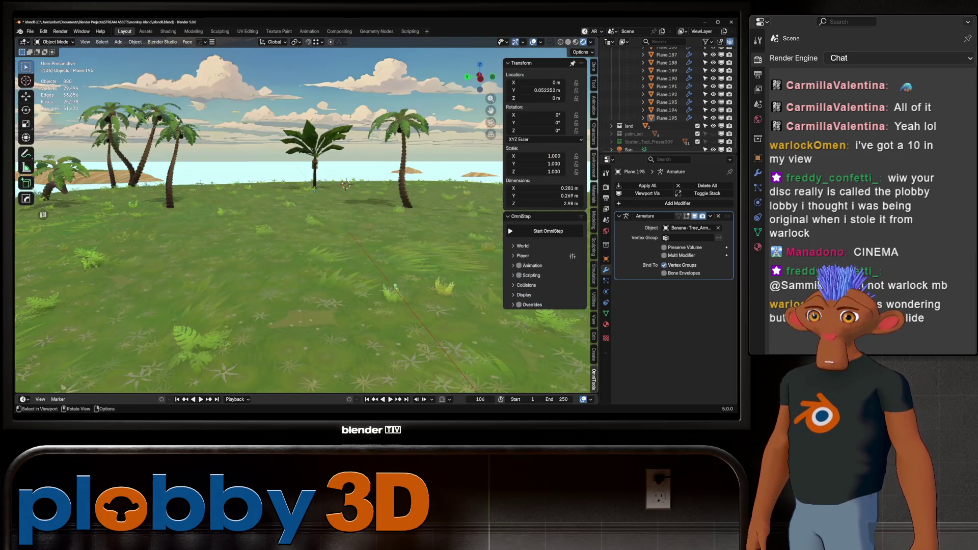
# Rise to an aerial view, glance at the material and modifier settings, and activate the island then the water.
pyautogui.moveTo(306, 229); pyautogui.dragTo(321, 199, button='middle')
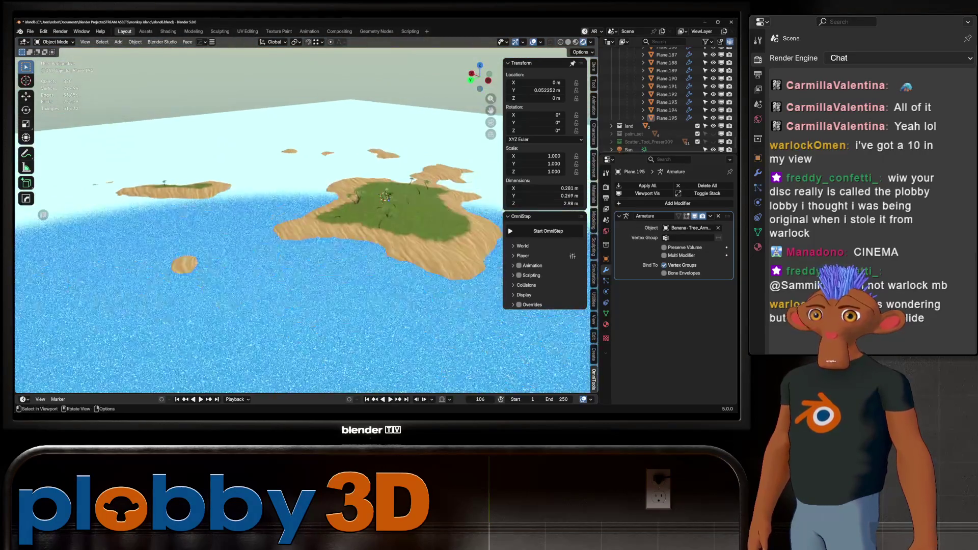
pyautogui.scroll(5, 359, 170)
pyautogui.moveTo(352, 184); pyautogui.dragTo(358, 169, button='middle')
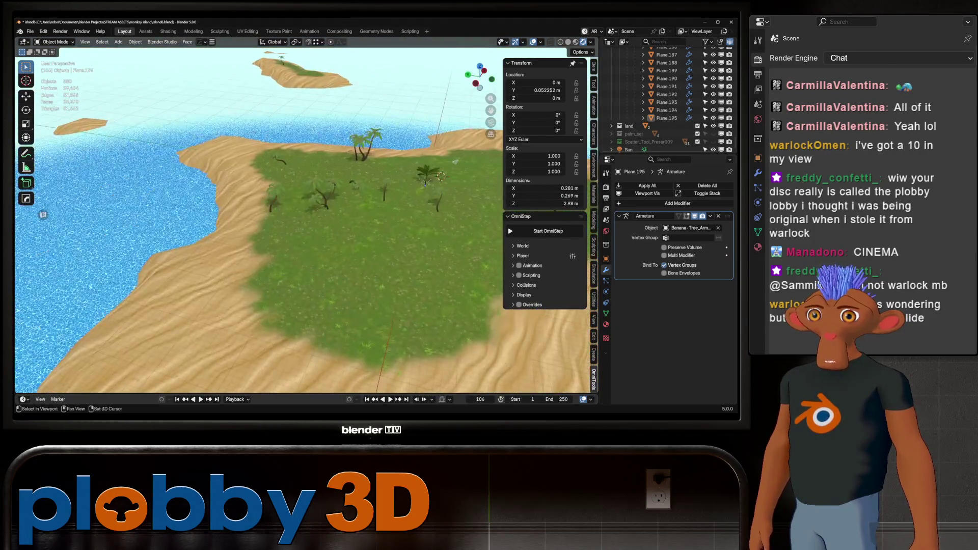
pyautogui.click(606, 324)
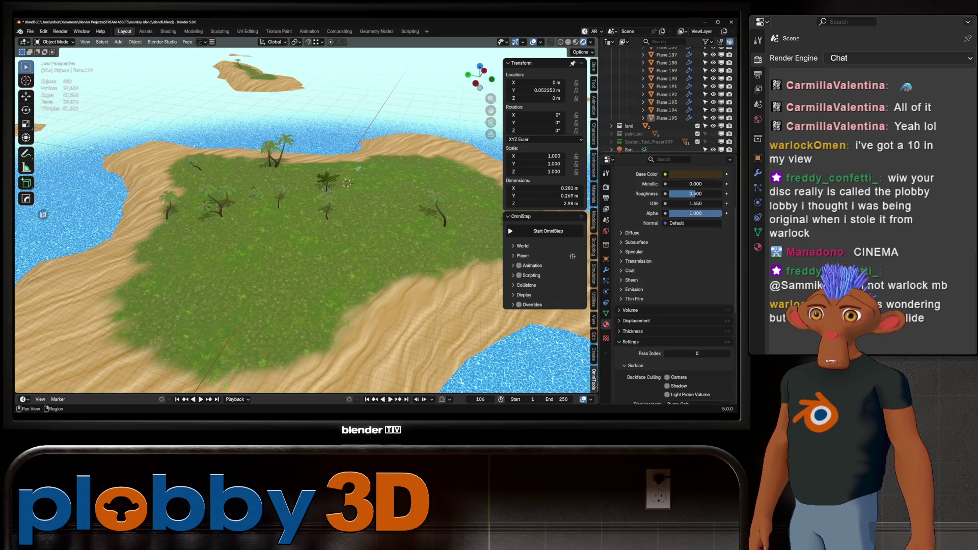
pyautogui.click(607, 269)
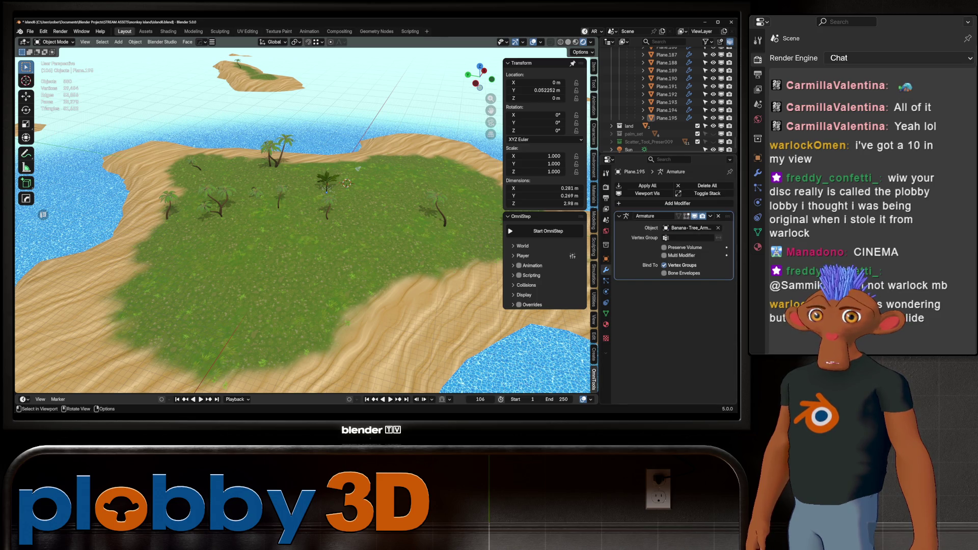
pyautogui.click(357, 168)
pyautogui.scroll(-10, 673, 284)
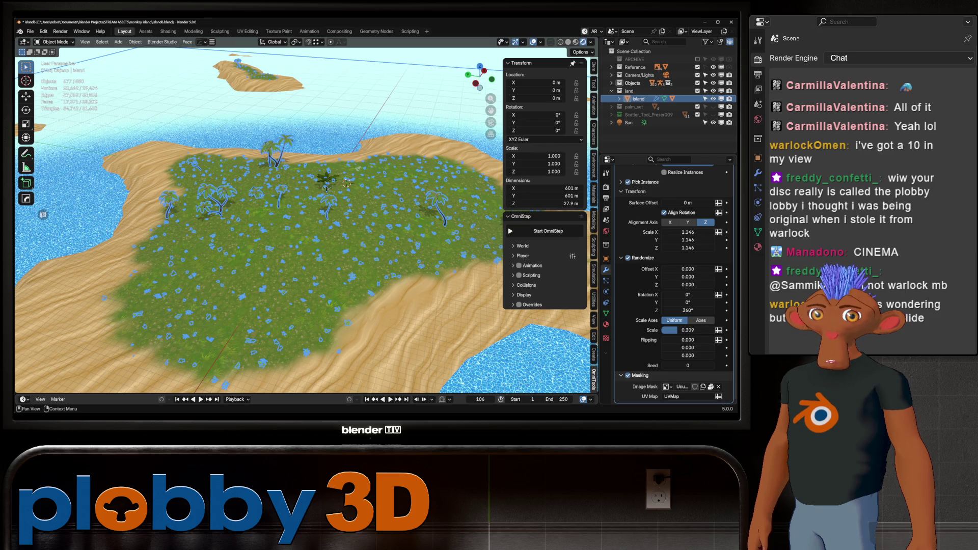
pyautogui.scroll(-4, 306, 222)
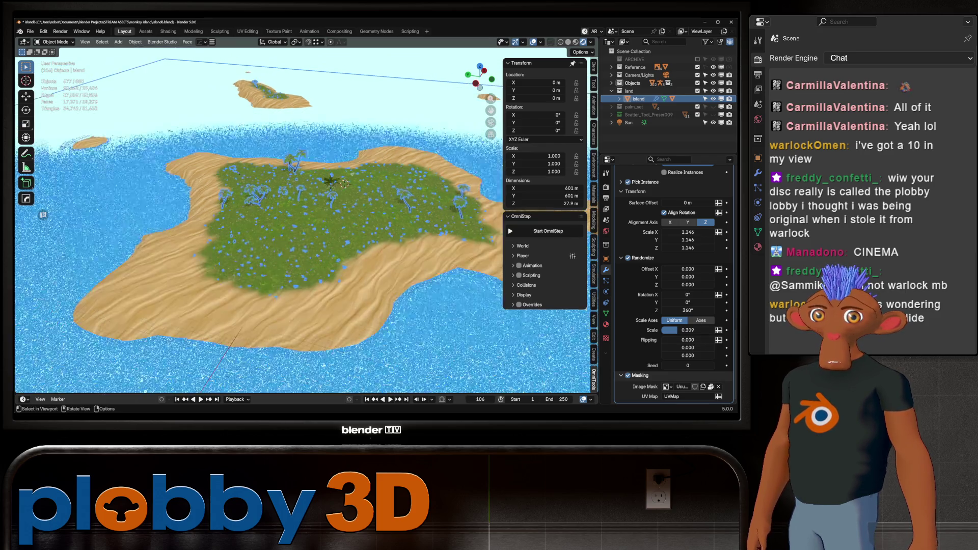
pyautogui.moveTo(306, 223); pyautogui.dragTo(344, 198, button='middle')
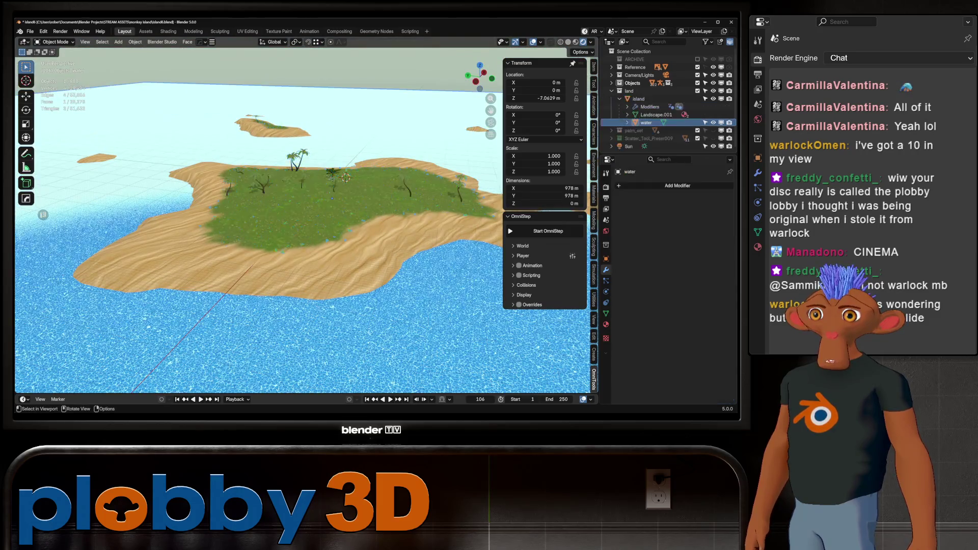
pyautogui.click(306, 329)
pyautogui.scroll(8, 307, 328)
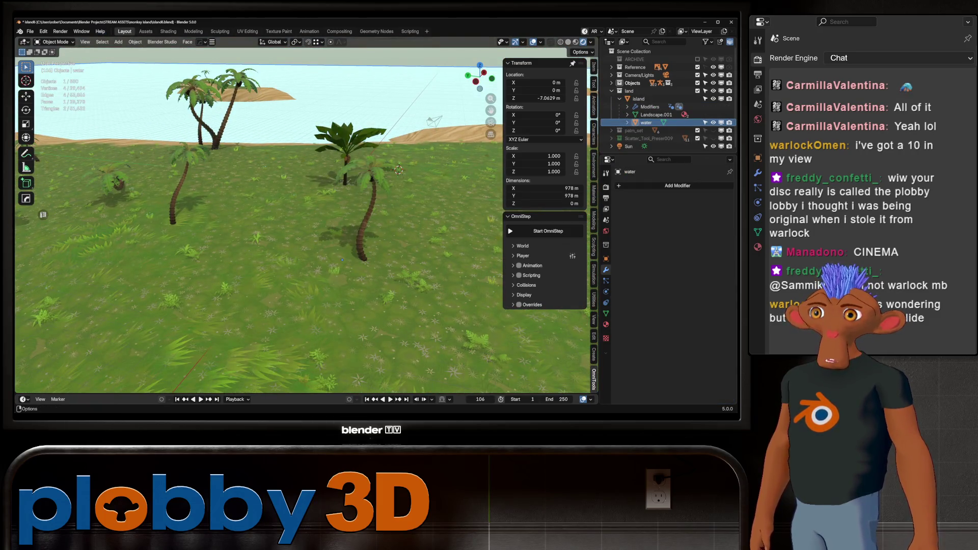
# In the Assets workspace, browse the Terra_Paint library filtered to the Rock_Basic catalog.
pyautogui.click(145, 32)
pyautogui.click(57, 262)
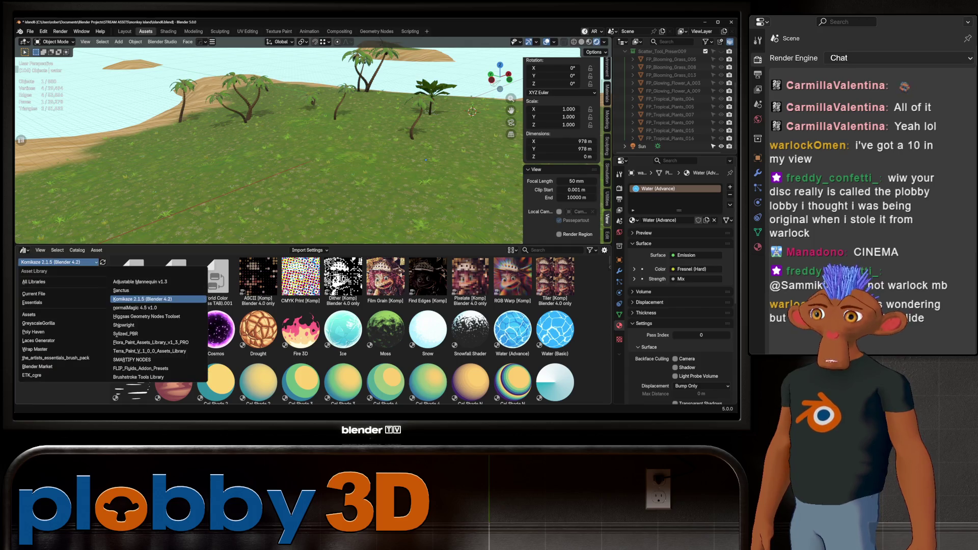
pyautogui.click(149, 352)
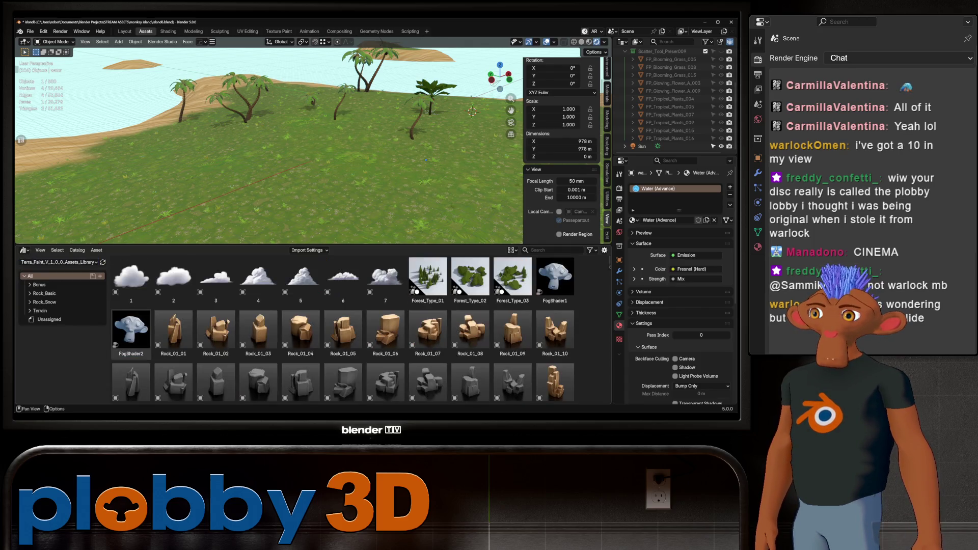
pyautogui.click(44, 293)
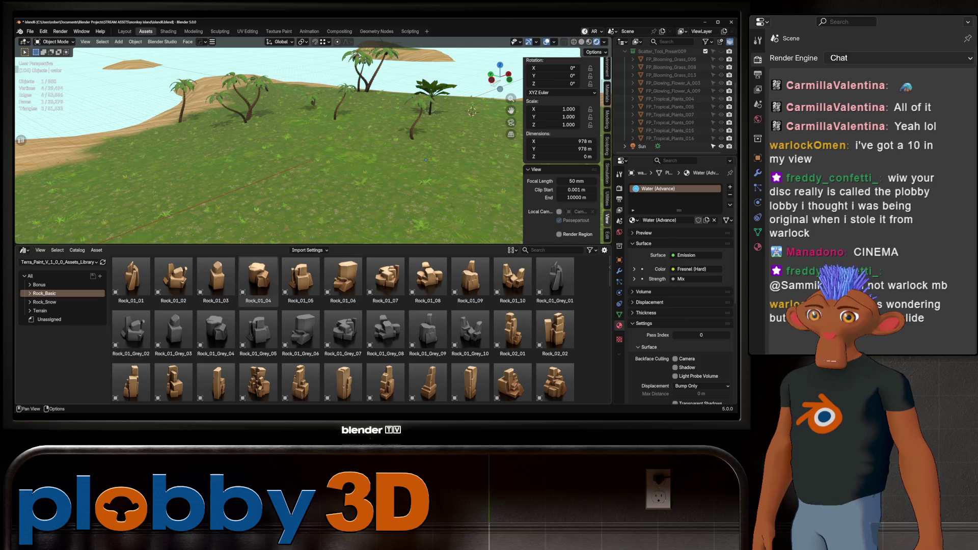
pyautogui.moveTo(268, 154); pyautogui.dragTo(306, 122, button='middle')
# Place Rock_01_06 on the beach, inspect it, then delete the flat rock and the tall rock.
pyautogui.moveTo(343, 279); pyautogui.dragTo(314, 180)
pyautogui.scroll(5, 313, 180)
pyautogui.scroll(3, 313, 180)
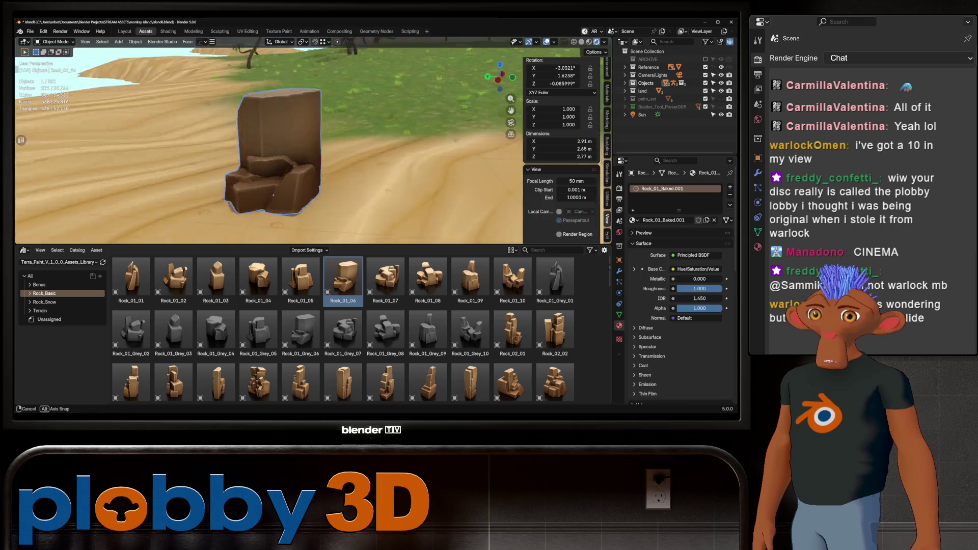
pyautogui.moveTo(313, 180); pyautogui.dragTo(313, 138, button='middle')
pyautogui.moveTo(268, 145); pyautogui.dragTo(343, 146, button='middle')
pyautogui.scroll(-3, 343, 329)
pyautogui.scroll(-3, 344, 329)
pyautogui.scroll(-3, 345, 329)
pyautogui.scroll(-3, 361, 329)
pyautogui.scroll(-3, 362, 329)
pyautogui.scroll(-2, 362, 329)
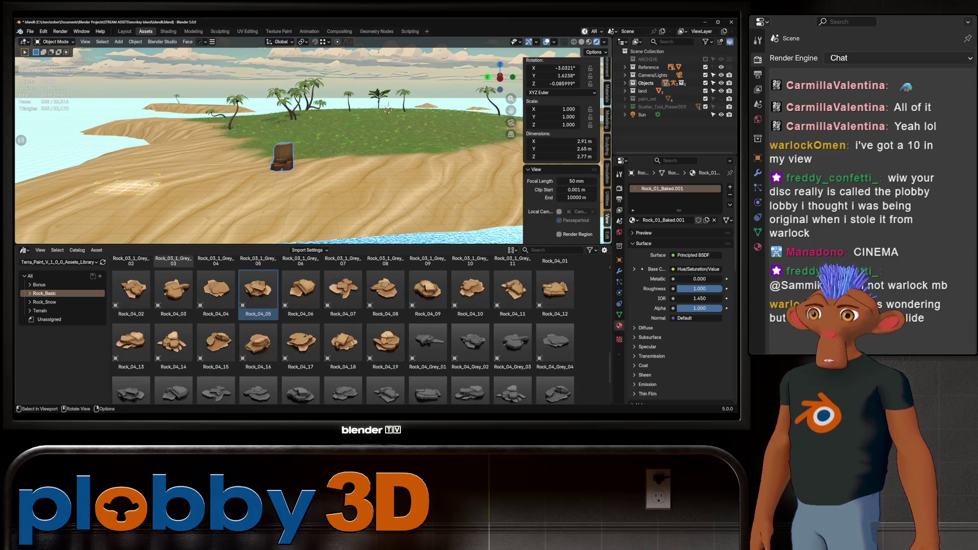
pyautogui.moveTo(388, 107)
pyautogui.mouseDown(button='middle')
pyautogui.moveTo(321, 153)
pyautogui.moveTo(290, 160)
pyautogui.moveTo(283, 152)
pyautogui.moveTo(329, 114)
pyautogui.mouseUp(button='middle')
pyautogui.scroll(5, 291, 161)
pyautogui.press('Delete')
pyautogui.click(210, 175)
pyautogui.press('KP_Decimal')
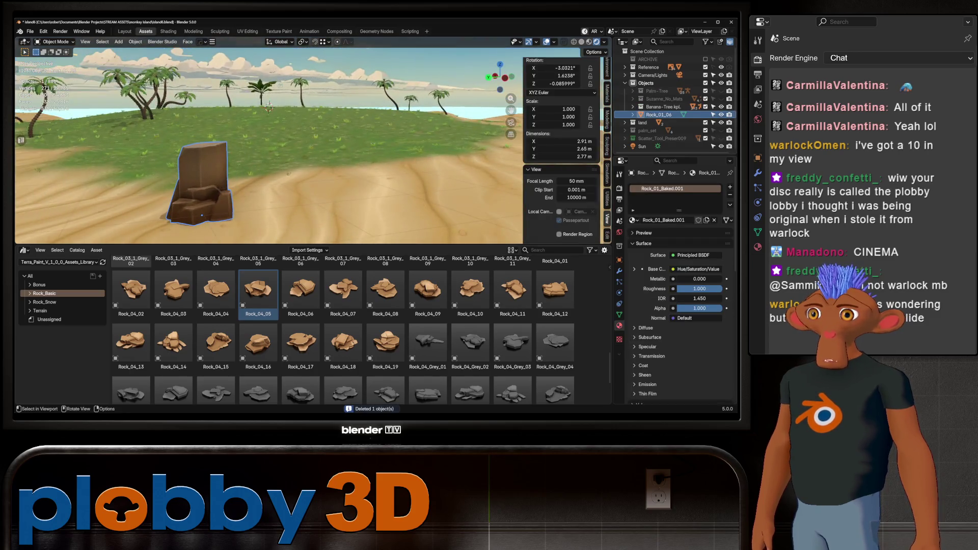
pyautogui.press('Delete')
pyautogui.scroll(-2, 267, 153)
pyautogui.scroll(-1, 306, 329)
pyautogui.moveTo(301, 317); pyautogui.dragTo(419, 193)
# Try Rock_04_Grey_09, Rock_03_1_07 and Rock_03_1_Grey_09, delete them, and show the Terrain catalog.
pyautogui.moveTo(419, 193); pyautogui.dragTo(366, 187, button='middle')
pyautogui.scroll(-3, 397, 184)
pyautogui.scroll(2, 268, 146)
pyautogui.press('Delete')
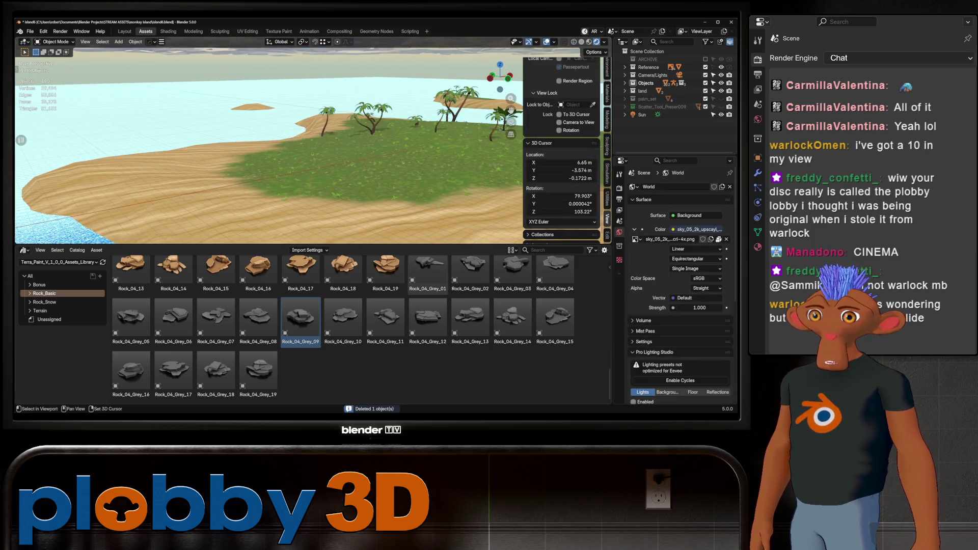
pyautogui.moveTo(268, 146); pyautogui.dragTo(305, 153, button='middle')
pyautogui.scroll(1, 306, 329)
pyautogui.scroll(3, 360, 328)
pyautogui.scroll(3, 359, 328)
pyautogui.moveTo(343, 327)
pyautogui.mouseDown()
pyautogui.moveTo(260, 229)
pyautogui.moveTo(226, 208)
pyautogui.mouseUp()
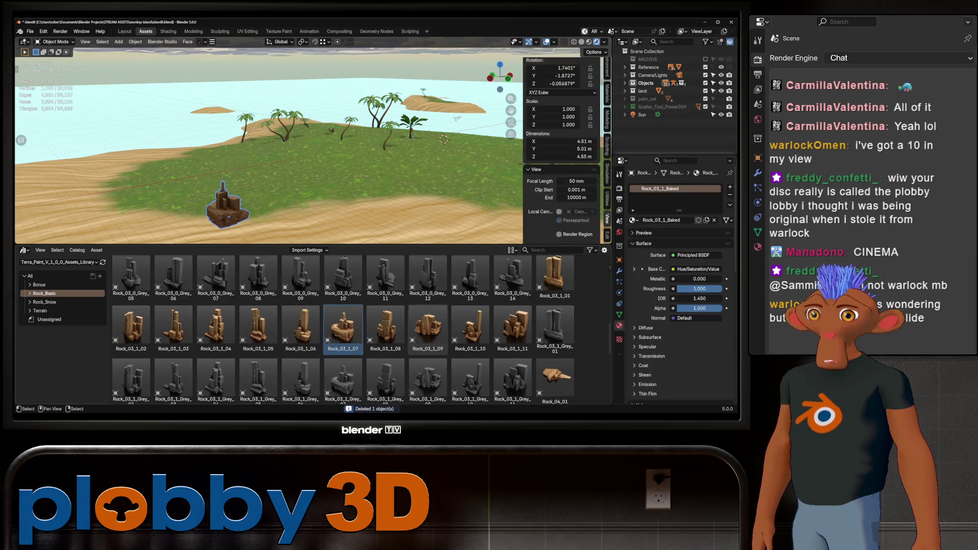
pyautogui.scroll(-1, 428, 378)
pyautogui.moveTo(428, 375); pyautogui.dragTo(306, 224)
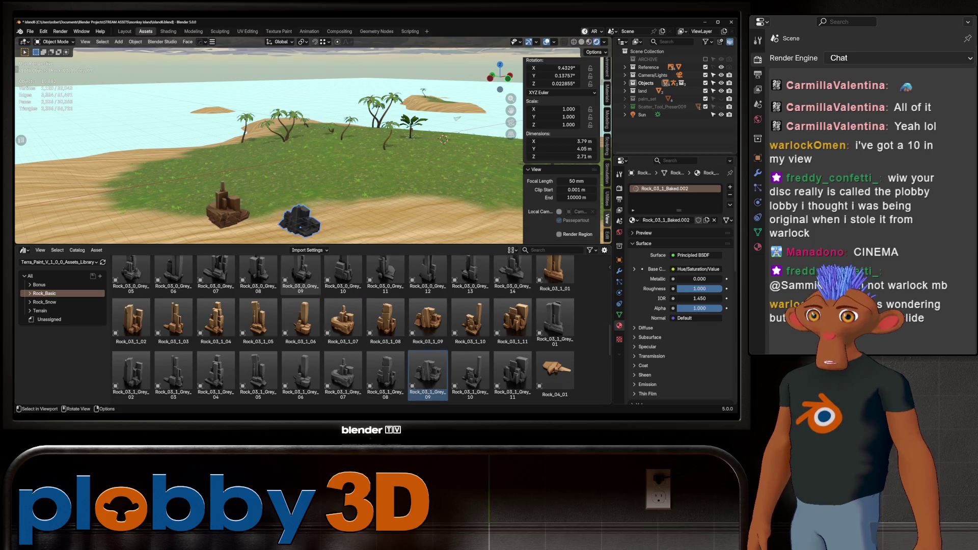
pyautogui.press('Delete')
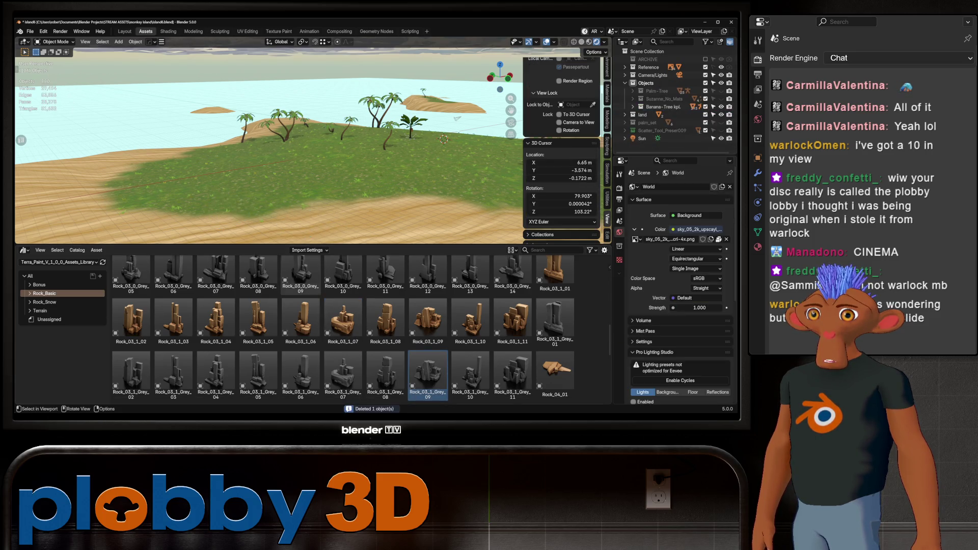
pyautogui.keyDown('shift'); pyautogui.moveTo(457, 118); pyautogui.dragTo(258, 124, button='middle'); pyautogui.keyUp('shift')
pyautogui.scroll(5, 359, 330)
pyautogui.scroll(5, 359, 330)
pyautogui.scroll(2, 360, 329)
pyautogui.click(40, 310)
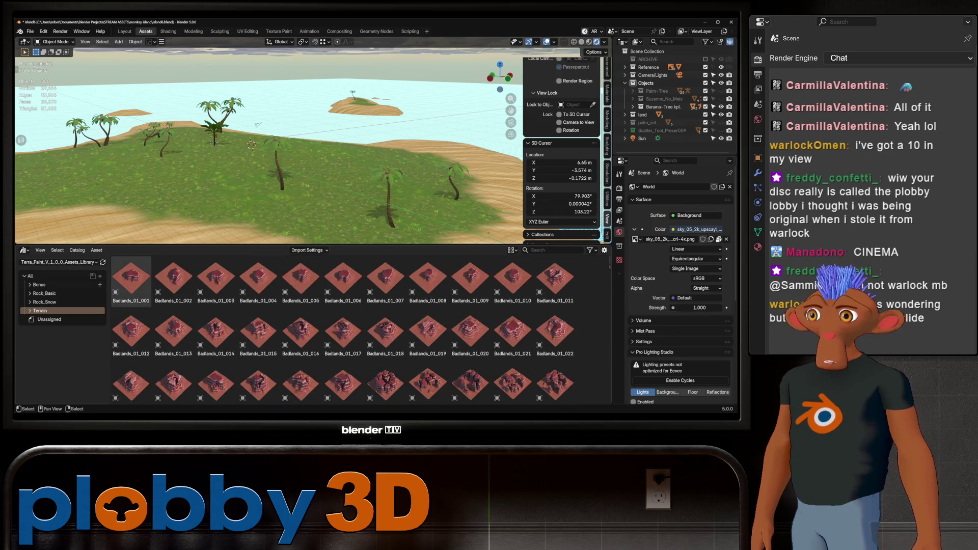
# Browse the Bonus catalog's Cloud_Png, Forest GN (Eevee) and Shaders assets.
pyautogui.click(29, 285)
pyautogui.click(216, 279)
pyautogui.moveTo(268, 153); pyautogui.dragTo(383, 176, button='middle')
pyautogui.click(57, 302)
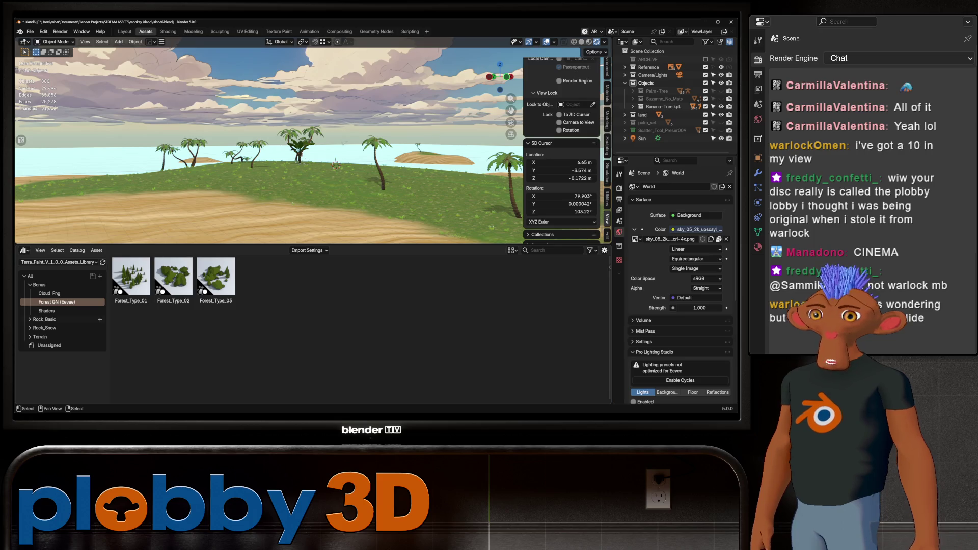
pyautogui.click(47, 311)
# Compare Rock_Basic and Rock_Snow, return to Bonus, and bring up the asset library list.
pyautogui.click(44, 319)
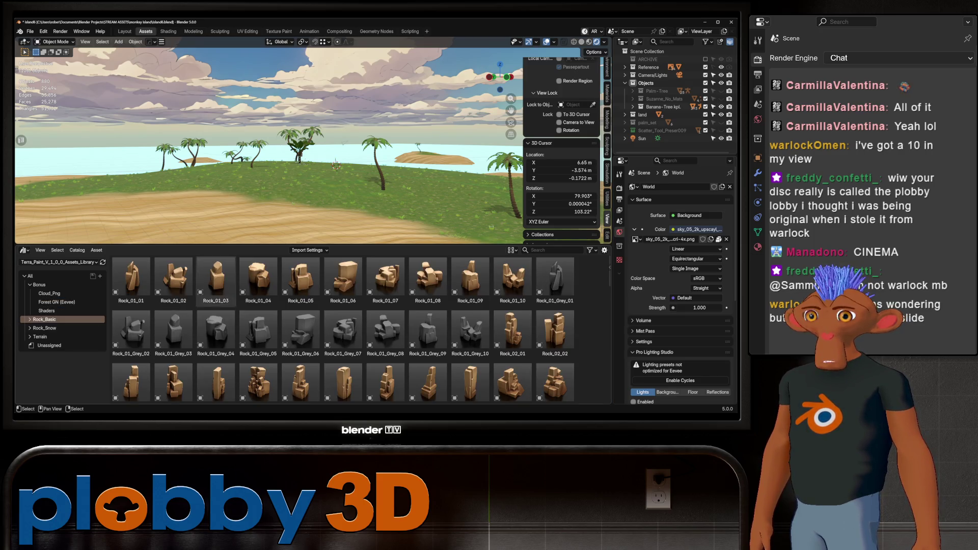
pyautogui.click(45, 328)
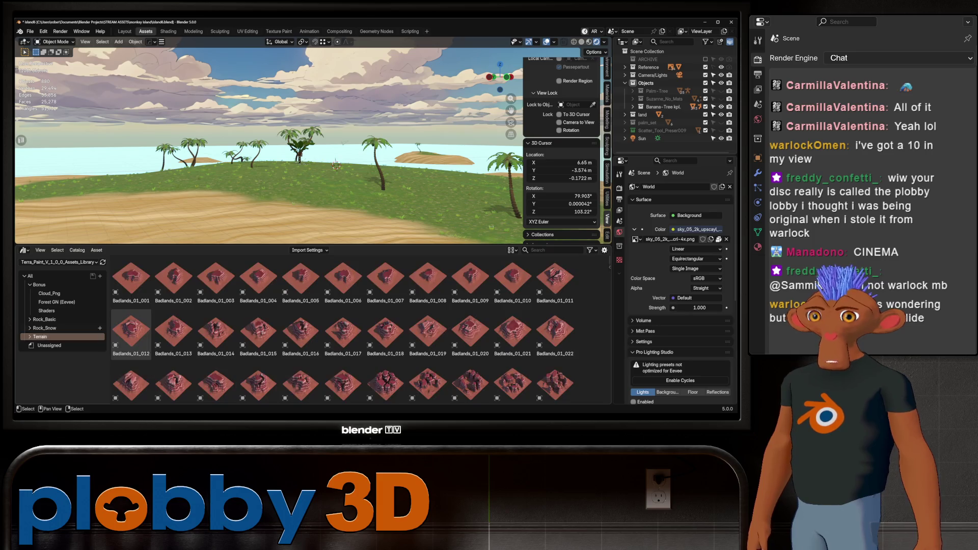
pyautogui.click(45, 319)
pyautogui.scroll(-5, 344, 330)
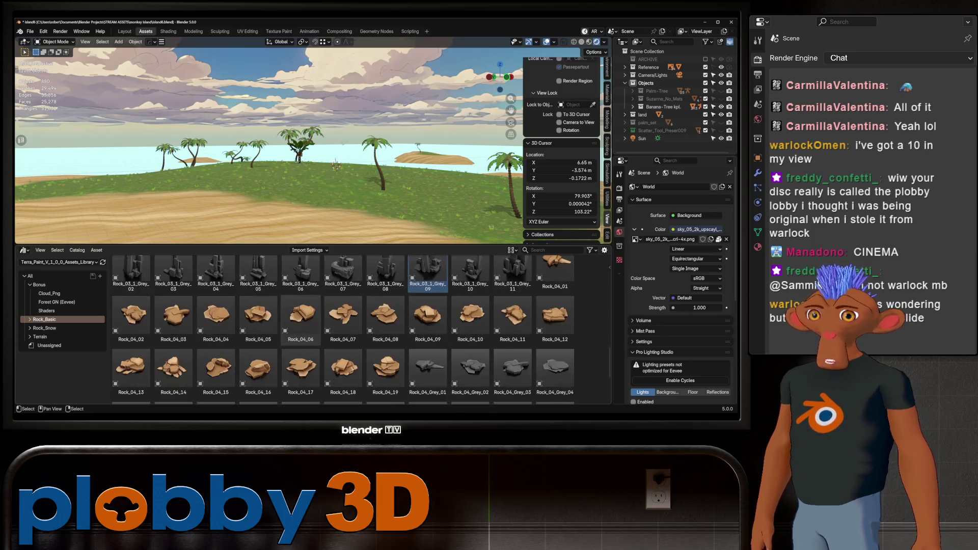
pyautogui.scroll(-5, 344, 329)
pyautogui.click(45, 328)
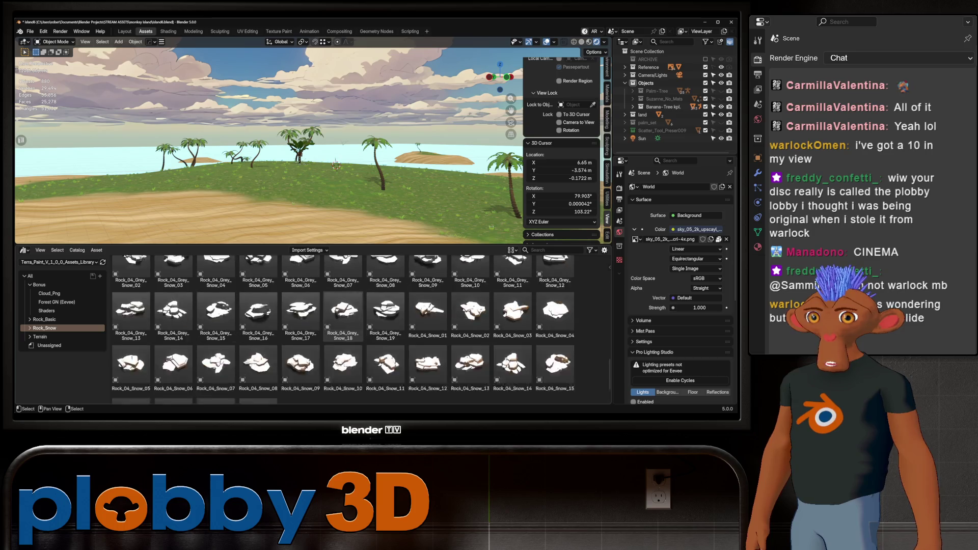
pyautogui.scroll(4, 344, 328)
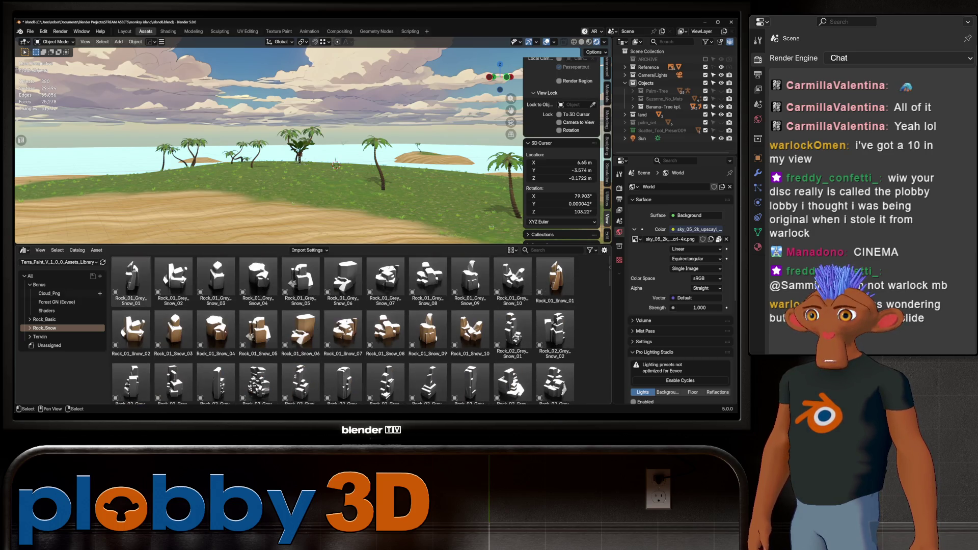
pyautogui.click(39, 285)
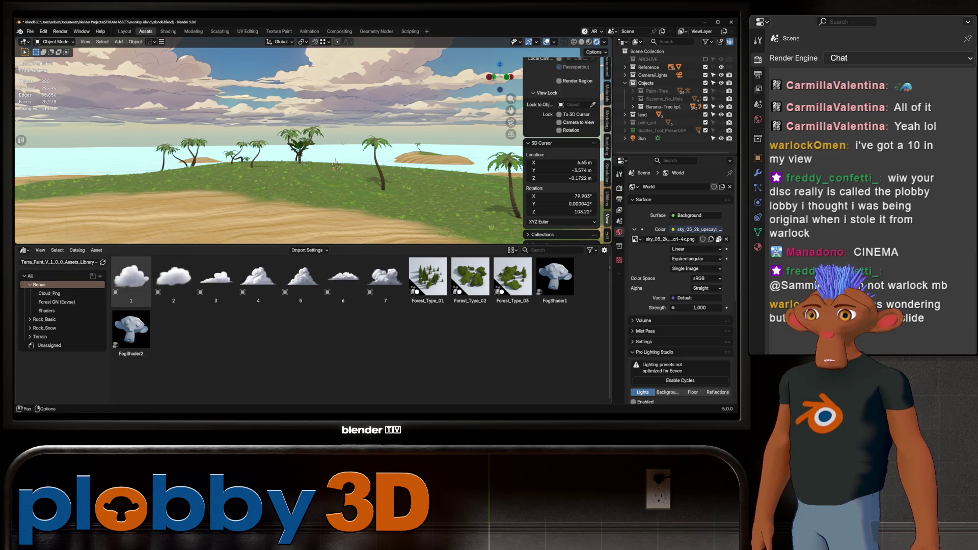
pyautogui.click(60, 262)
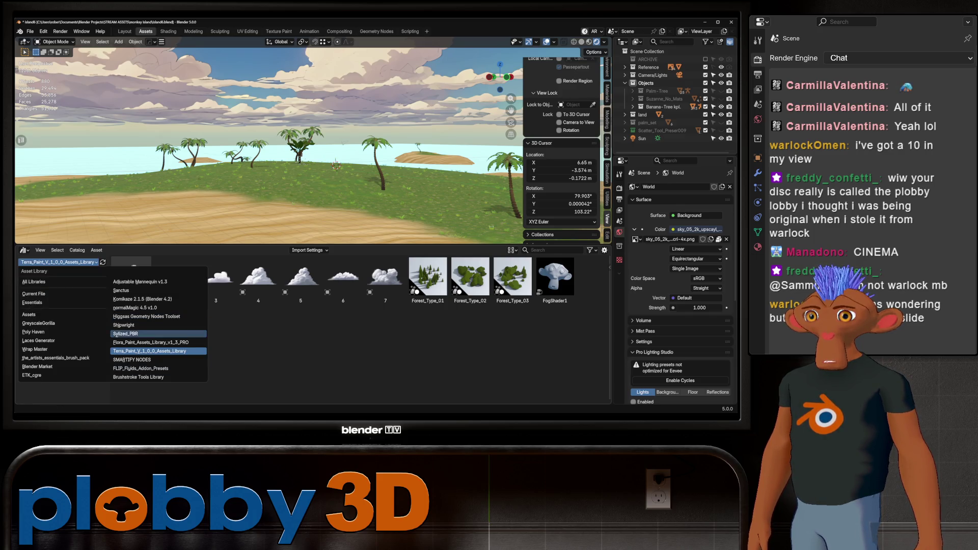
# Browse Flora_Paint_Assets_Library's Shrubbery, Dry_Grass and Blooming_Shrubbery catalogs.
pyautogui.click(151, 342)
pyautogui.scroll(-3, 69, 328)
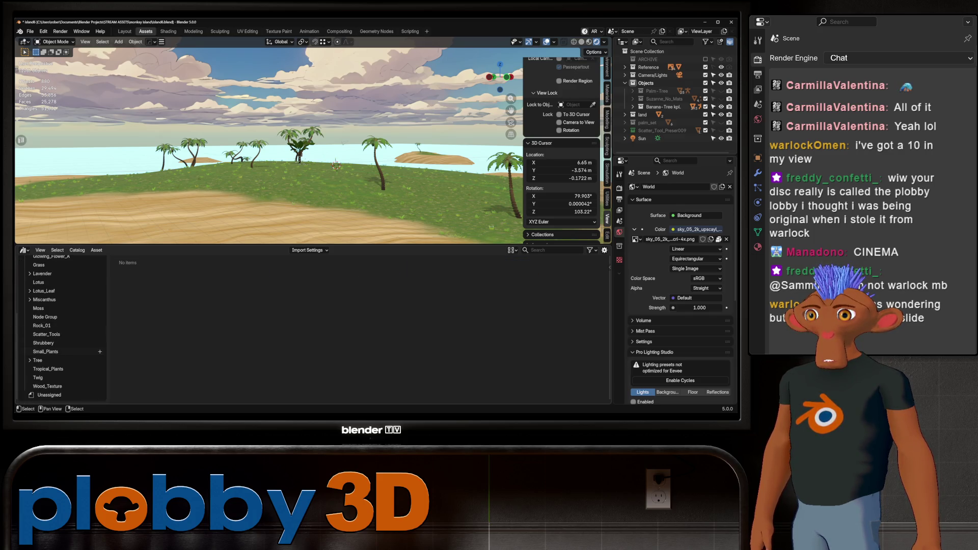
pyautogui.click(69, 342)
pyautogui.scroll(4, 61, 329)
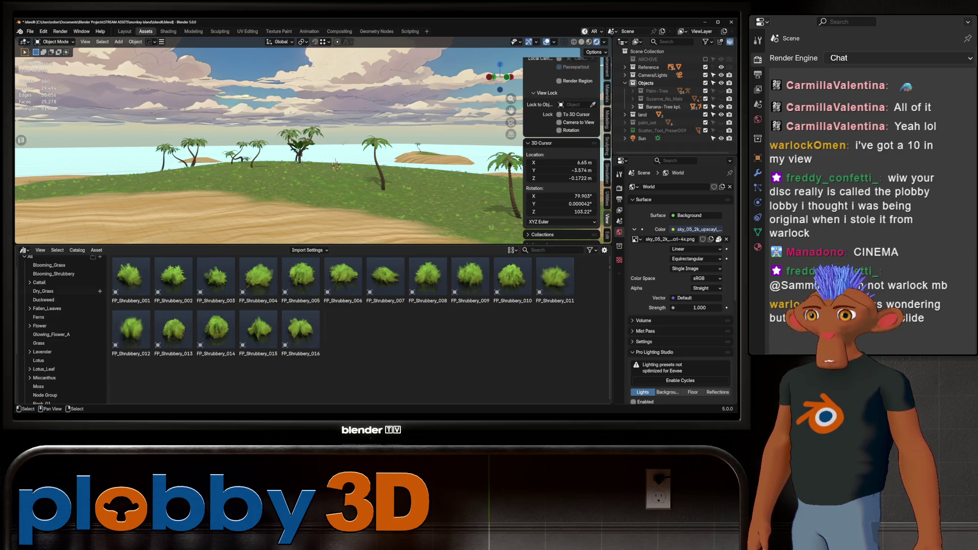
pyautogui.click(46, 292)
pyautogui.click(50, 293)
# Switch libraries and show the Stylized Nature plant and rock assets.
pyautogui.click(66, 262)
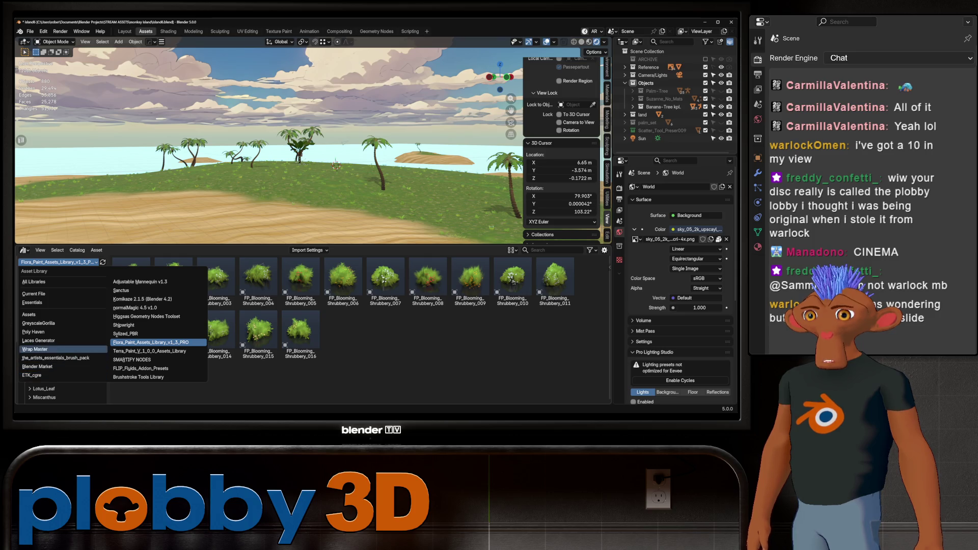
pyautogui.click(69, 314)
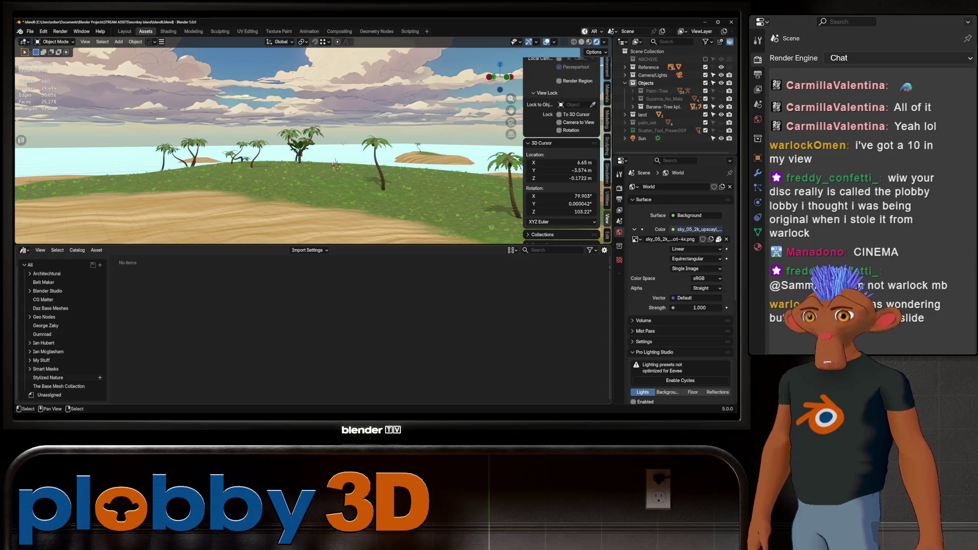
pyautogui.click(48, 378)
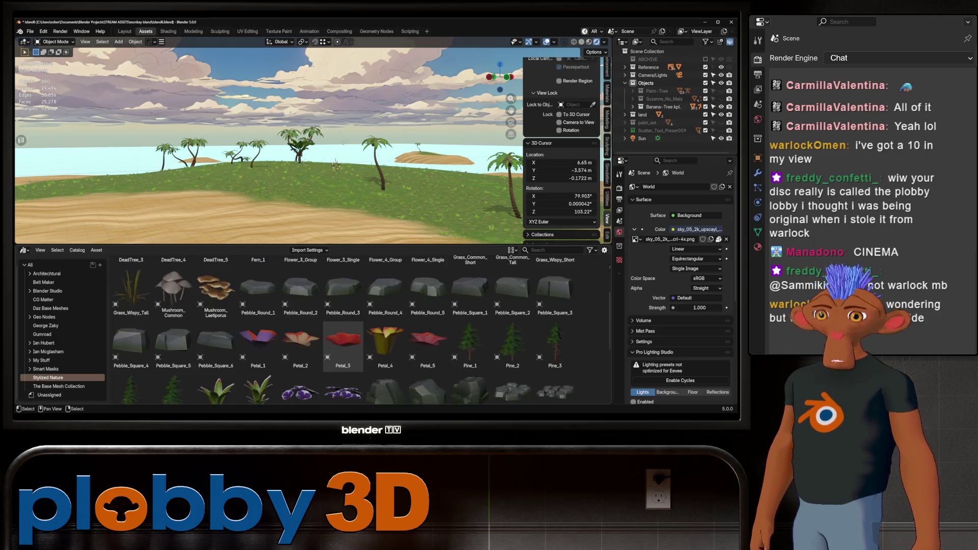
pyautogui.scroll(-2, 343, 340)
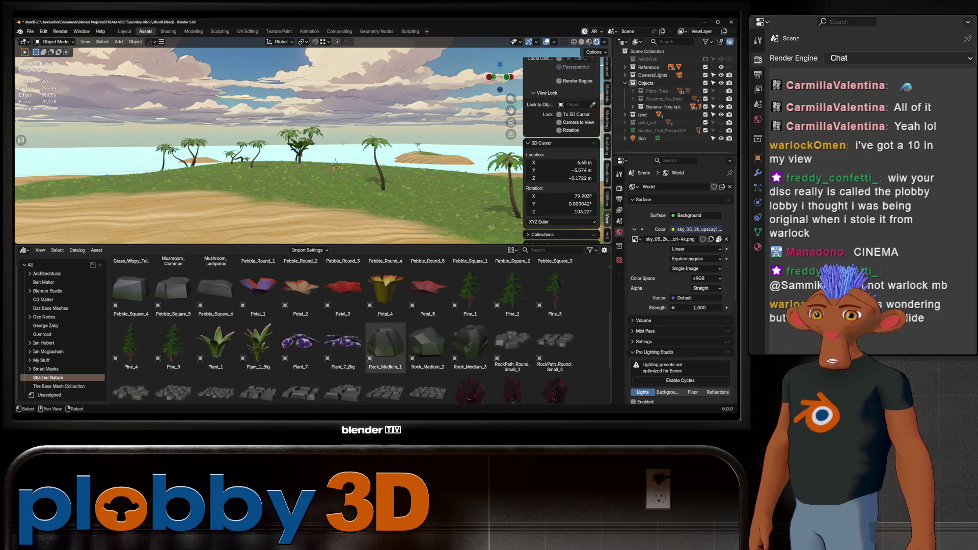
pyautogui.scroll(3, 386, 344)
pyautogui.scroll(2, 385, 345)
pyautogui.moveTo(173, 280); pyautogui.dragTo(218, 208)
pyautogui.press('KP_Decimal')
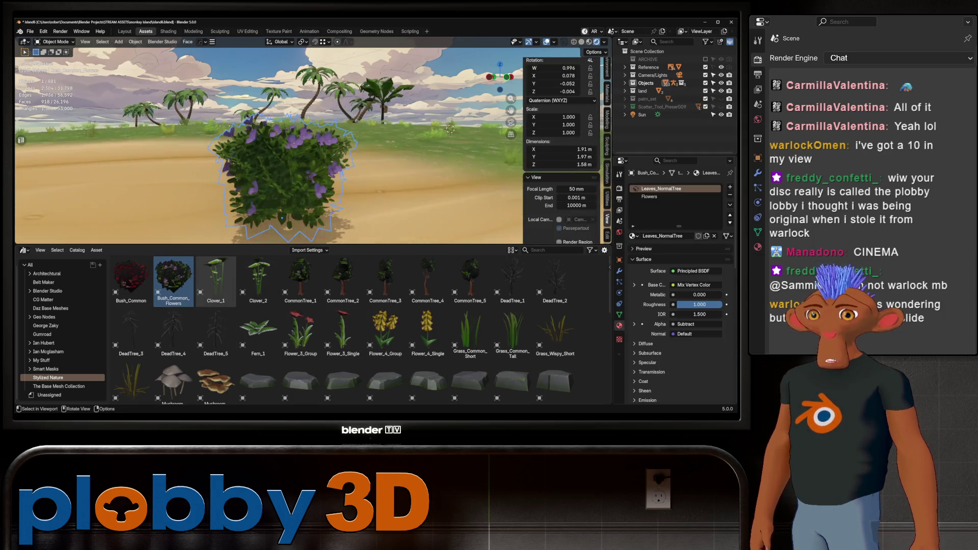
pyautogui.moveTo(275, 177)
pyautogui.mouseDown(button='middle')
pyautogui.moveTo(290, 172)
pyautogui.moveTo(291, 218)
pyautogui.mouseUp(button='middle')
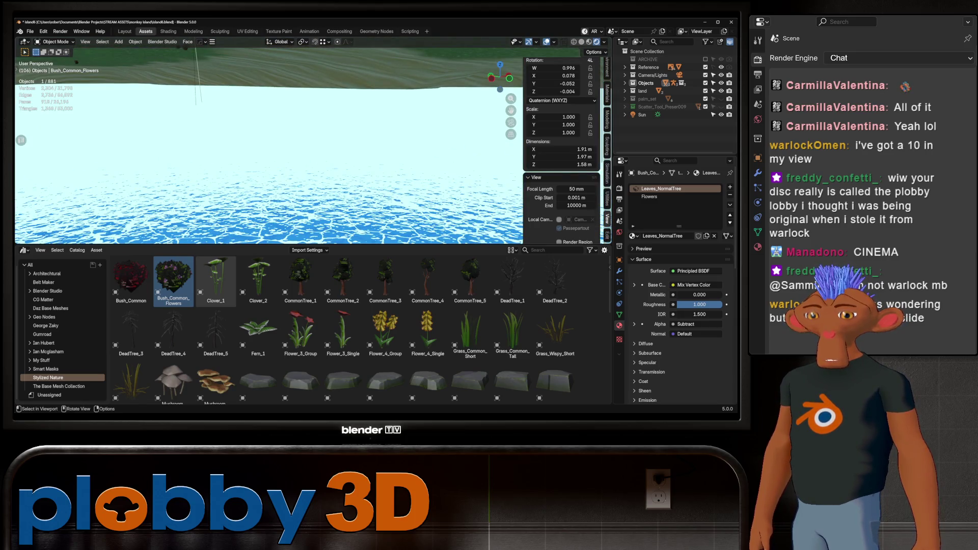
pyautogui.press('KP_Decimal')
pyautogui.moveTo(267, 141); pyautogui.dragTo(291, 142, button='middle')
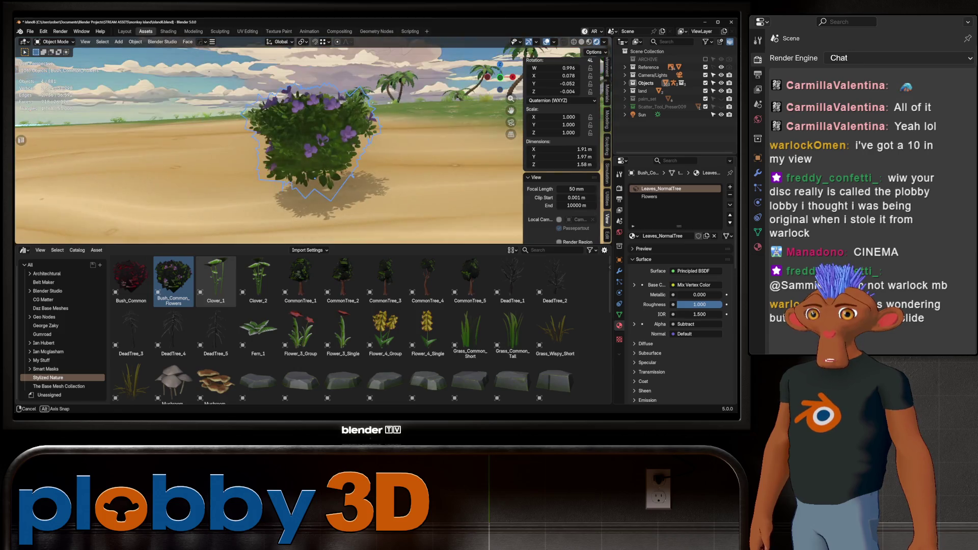
pyautogui.press('Tab')
pyautogui.moveTo(290, 142)
pyautogui.mouseDown(button='middle')
pyautogui.moveTo(321, 141)
pyautogui.moveTo(321, 122)
pyautogui.moveTo(336, 123)
pyautogui.moveTo(336, 153)
pyautogui.mouseUp(button='middle')
pyautogui.press('Tab')
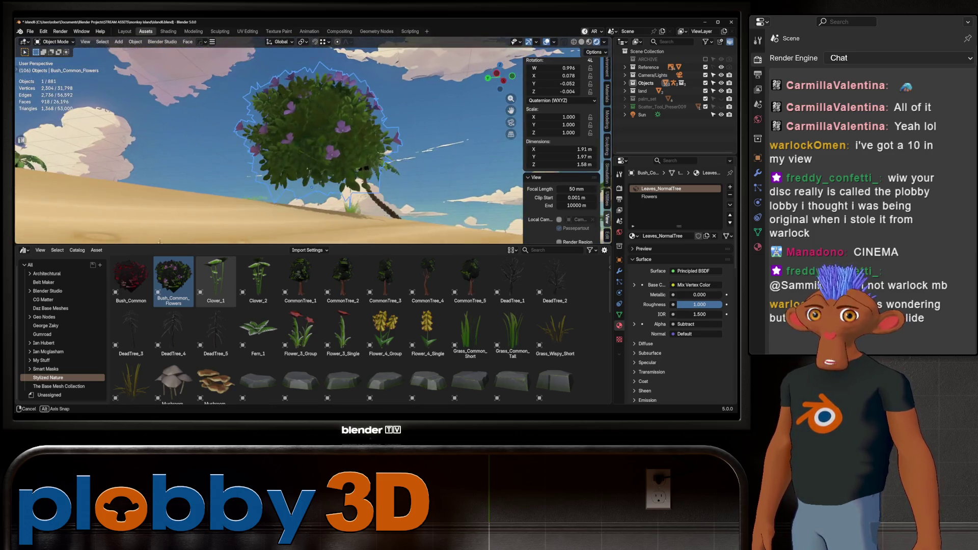
pyautogui.press('Delete')
pyautogui.press('KP_Divide')
pyautogui.click(216, 279)
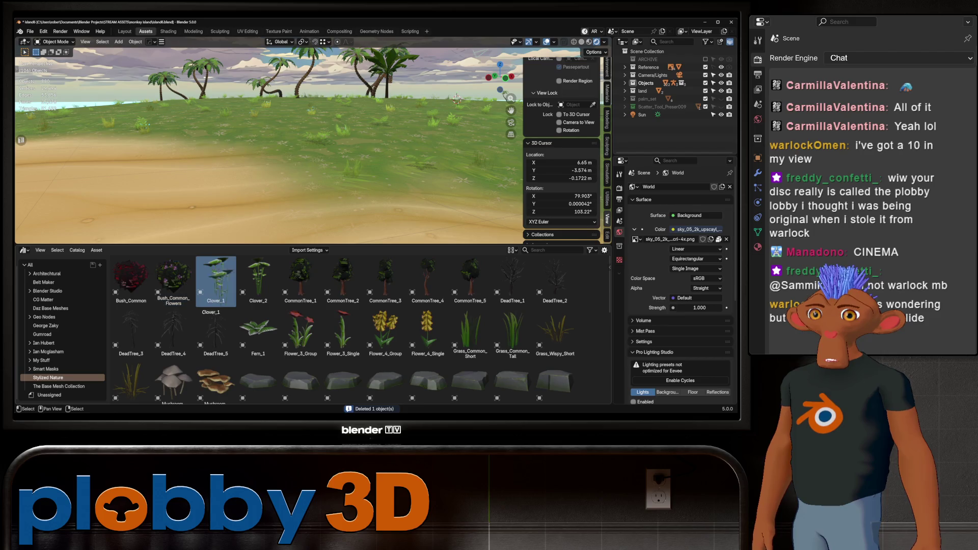
pyautogui.moveTo(215, 278); pyautogui.dragTo(279, 187)
pyautogui.press('KP_Decimal')
pyautogui.press('Tab')
pyautogui.moveTo(279, 189); pyautogui.dragTo(318, 71, button='middle')
pyautogui.press('Tab')
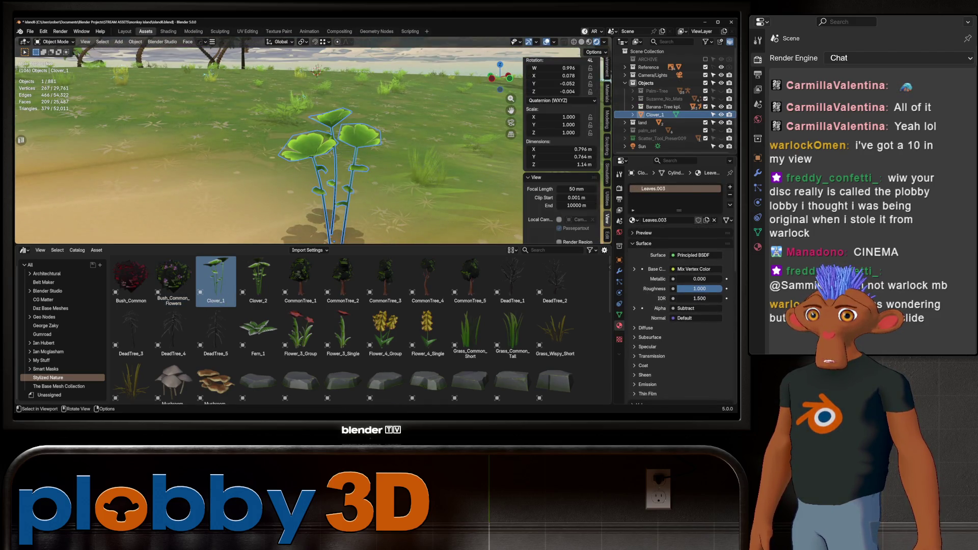
pyautogui.press('Delete')
pyautogui.scroll(-3, 429, 325)
pyautogui.scroll(2, 429, 325)
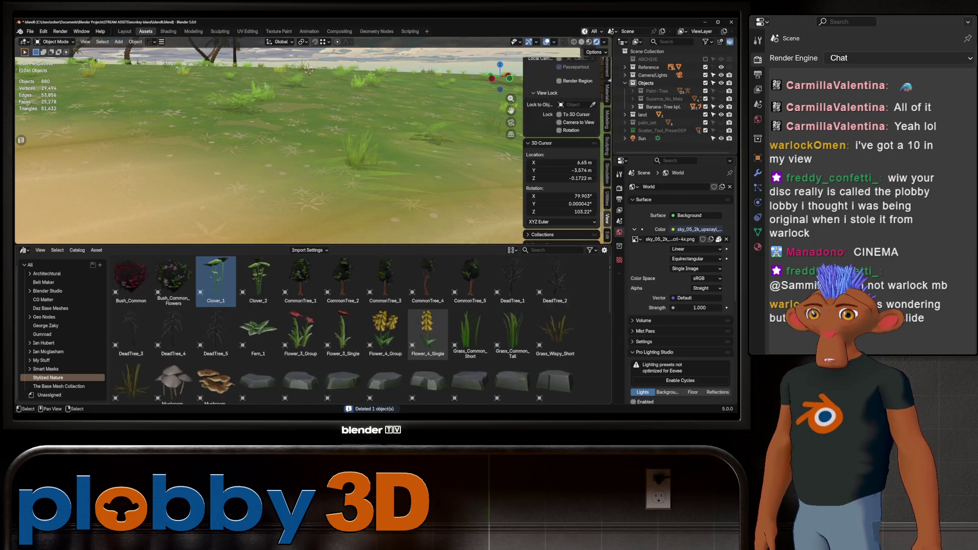
pyautogui.scroll(-2, 429, 325)
pyautogui.scroll(2, 460, 306)
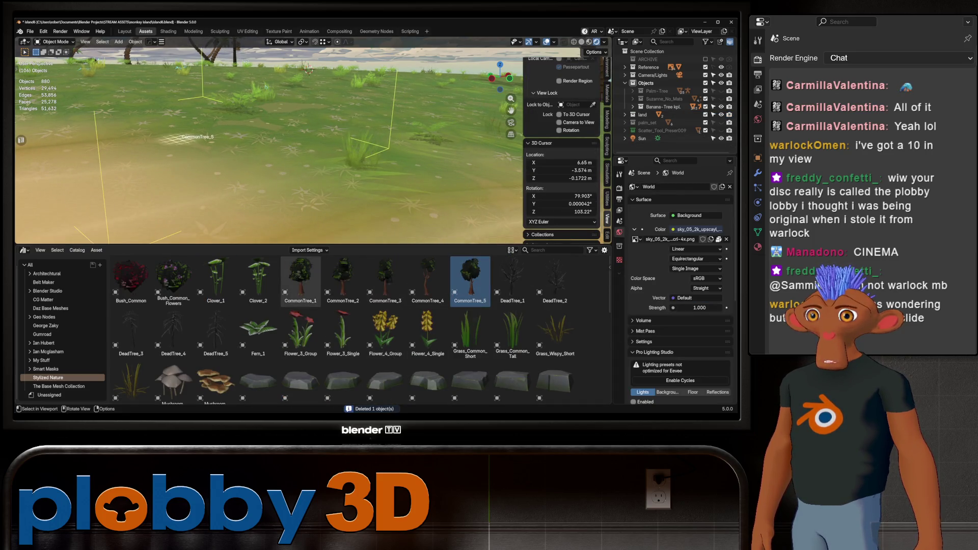
# Place CommonTree_5 from the Asset Browser on the island and inspect it among the palms.
pyautogui.moveTo(471, 280); pyautogui.dragTo(197, 115)
pyautogui.press('KP_Decimal')
pyautogui.moveTo(311, 112); pyautogui.dragTo(192, 126, button='middle')
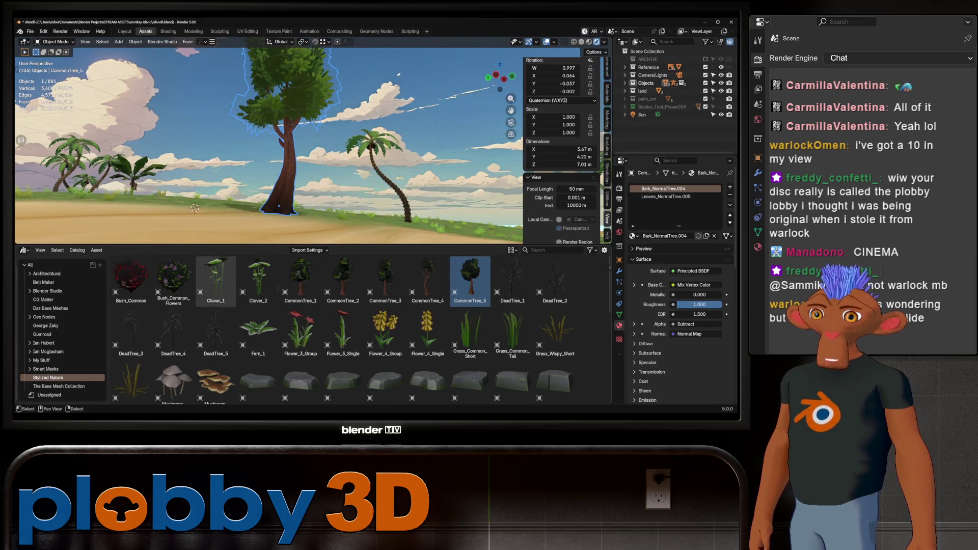
pyautogui.moveTo(298, 222)
pyautogui.mouseDown(button='middle')
pyautogui.moveTo(253, 215)
pyautogui.moveTo(393, 159)
pyautogui.mouseUp(button='middle')
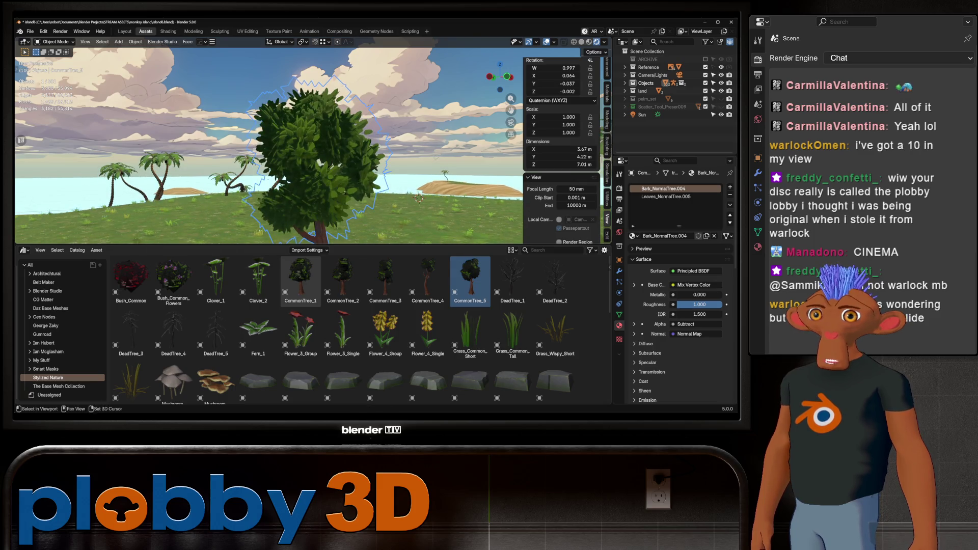
pyautogui.moveTo(417, 187)
pyautogui.mouseDown(button='middle')
pyautogui.moveTo(376, 160)
pyautogui.moveTo(306, 138)
pyautogui.mouseUp(button='middle')
# Fly down to ground level among the palms to view the tree from below.
pyautogui.press('Tab')
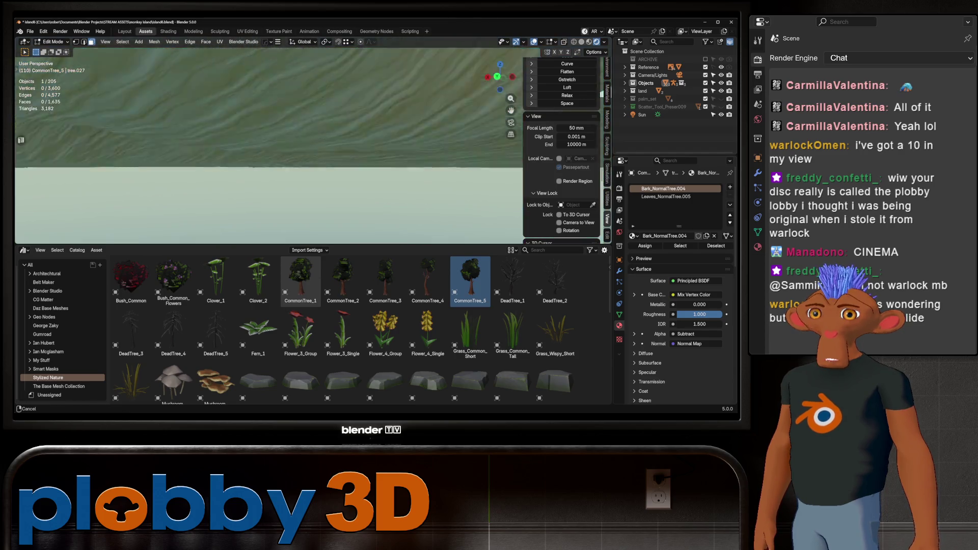
pyautogui.hotkey('shift', '`')
pyautogui.press('w')
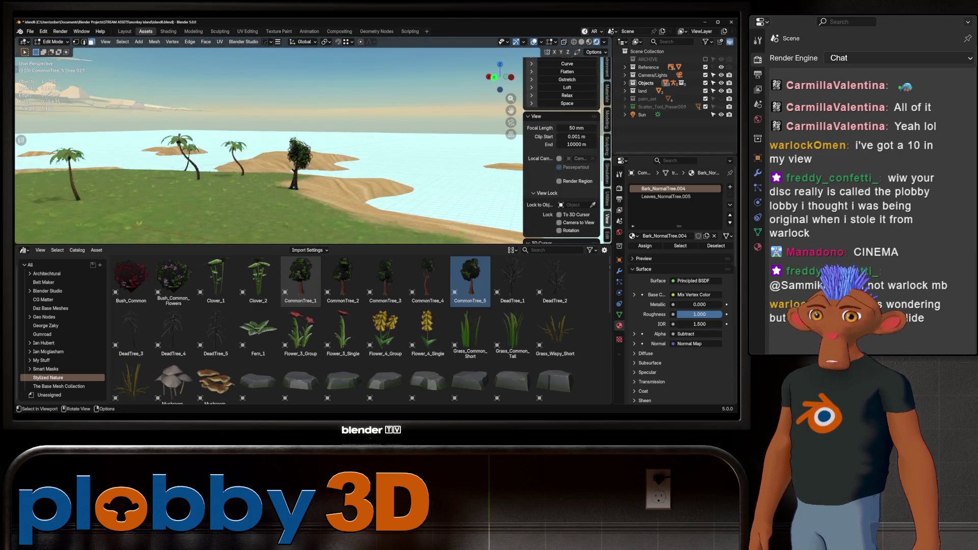
pyautogui.press('Return')
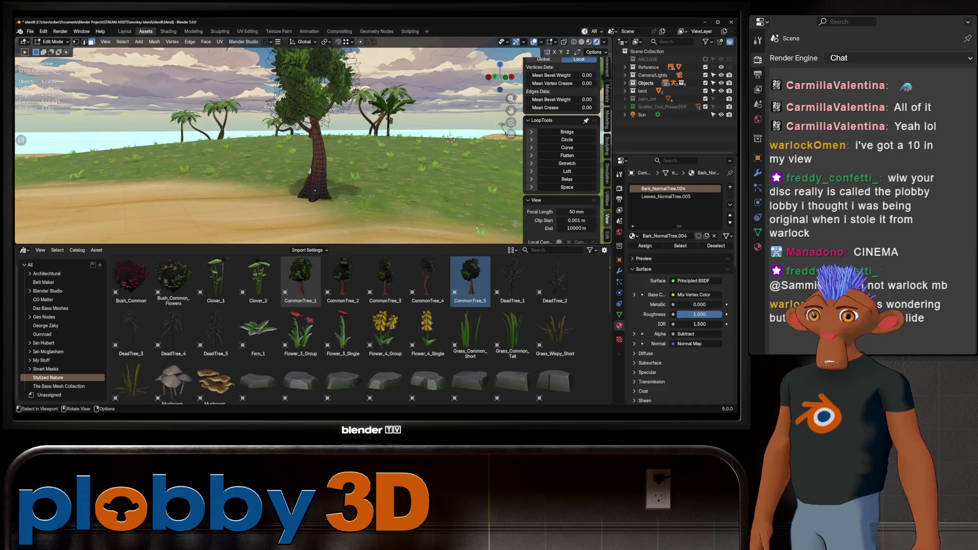
pyautogui.press('Tab')
pyautogui.hotkey('shift', '`')
pyautogui.press('w')
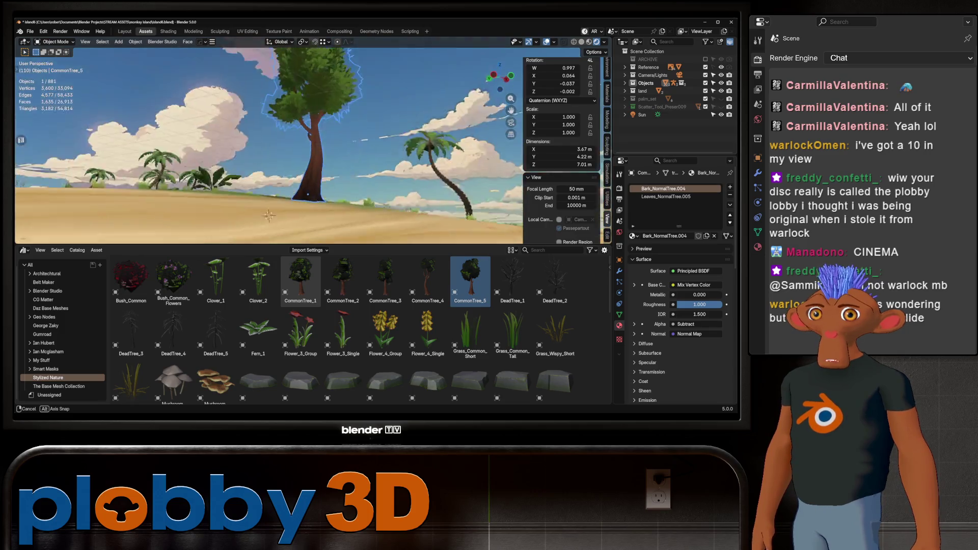
pyautogui.press('Return')
# Delete CommonTree_5 and walk through the palms toward the shoreline.
pyautogui.press('Delete')
pyautogui.hotkey('shift', '`')
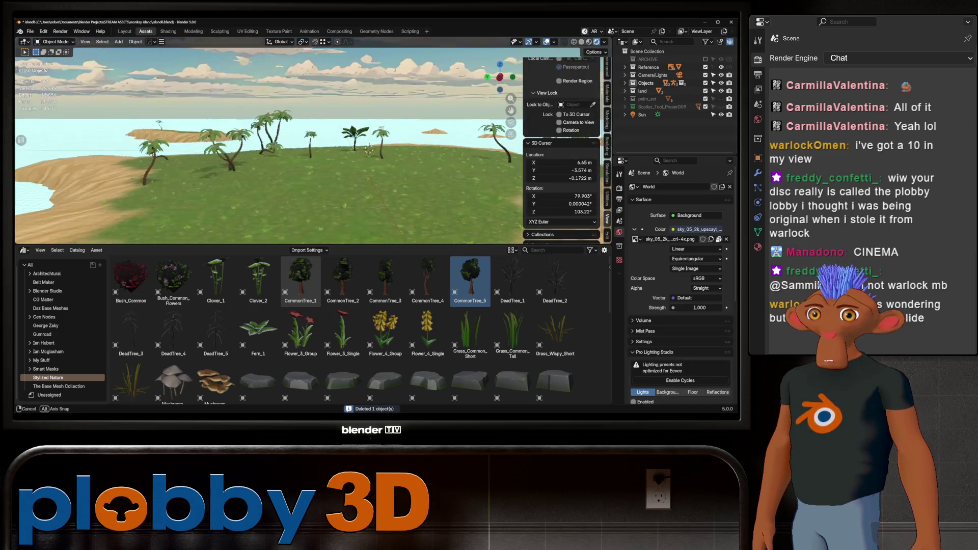
pyautogui.press('Return')
pyautogui.hotkey('shift', '`')
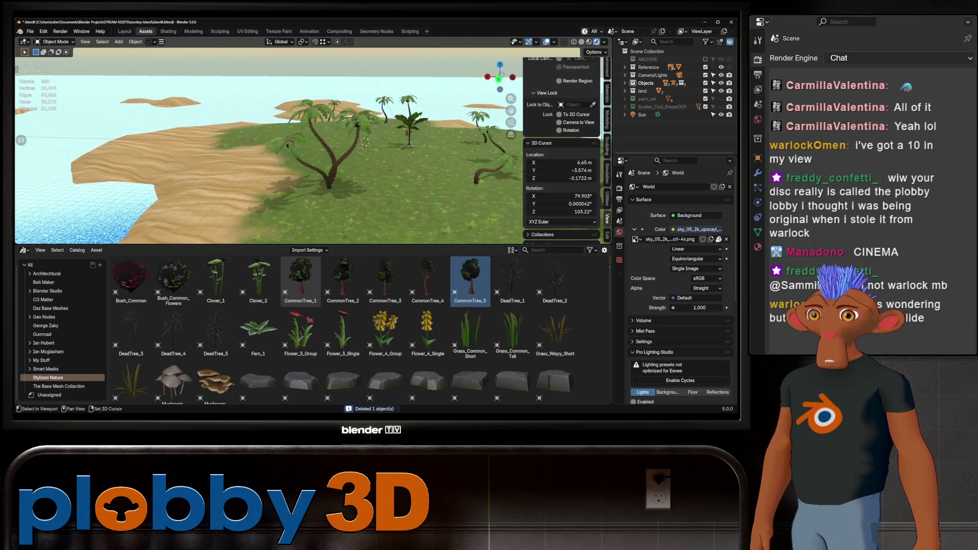
pyautogui.press('Return')
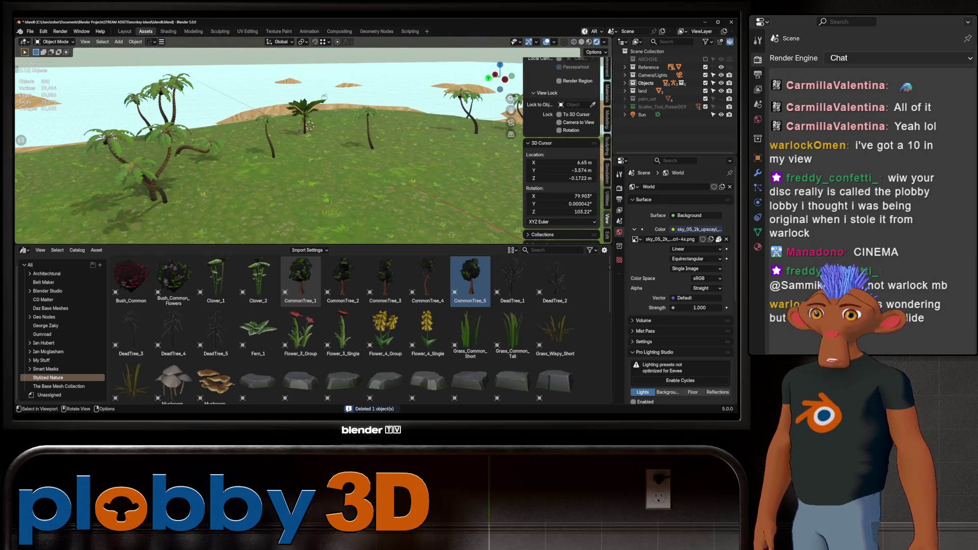
pyautogui.scroll(-2, 301, 329)
pyautogui.scroll(2, 302, 329)
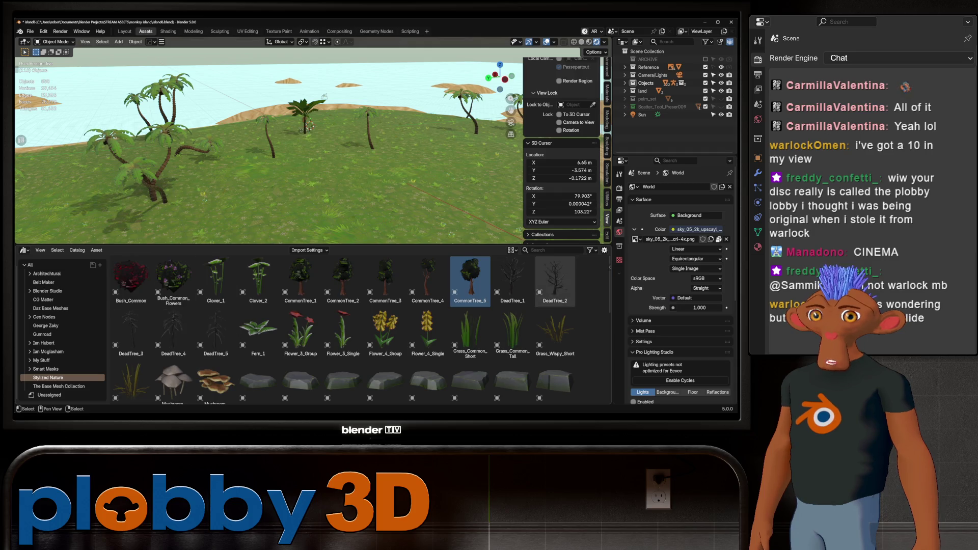
# Place CommonTree_4 on the island, look it over, then delete it too.
pyautogui.moveTo(428, 279); pyautogui.dragTo(404, 195)
pyautogui.moveTo(403, 194); pyautogui.dragTo(398, 229, button='middle')
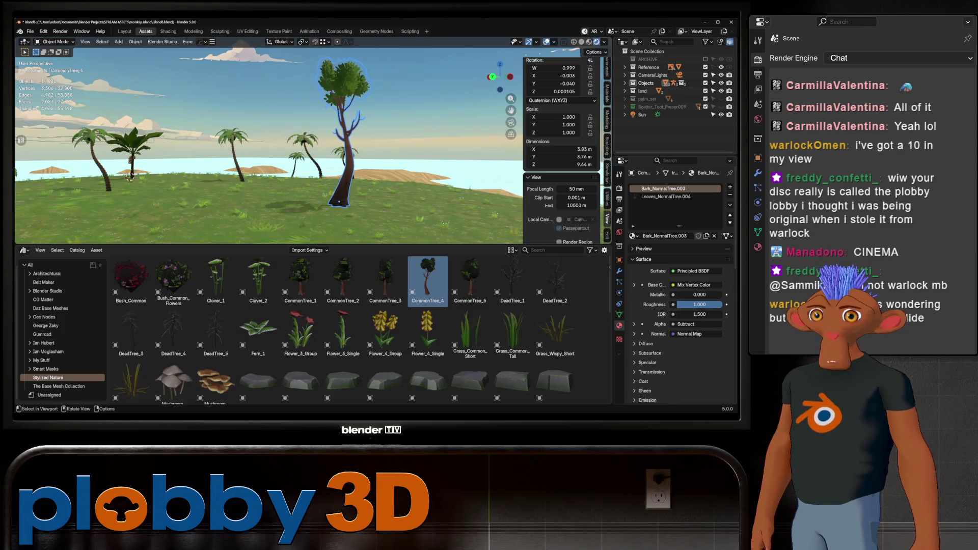
pyautogui.moveTo(398, 230)
pyautogui.mouseDown(button='middle')
pyautogui.moveTo(359, 222)
pyautogui.moveTo(360, 192)
pyautogui.moveTo(329, 168)
pyautogui.mouseUp(button='middle')
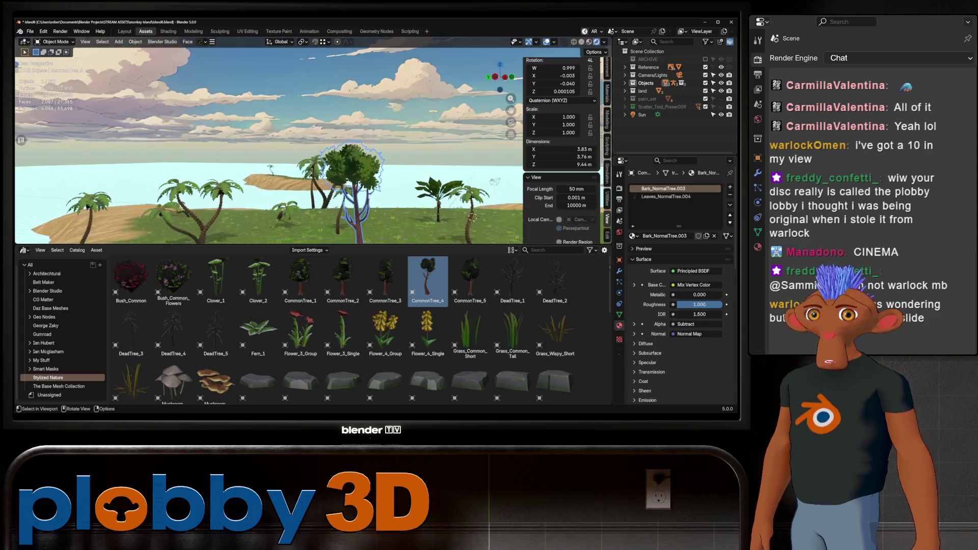
pyautogui.moveTo(329, 168); pyautogui.dragTo(329, 207, button='middle')
pyautogui.press('Delete')
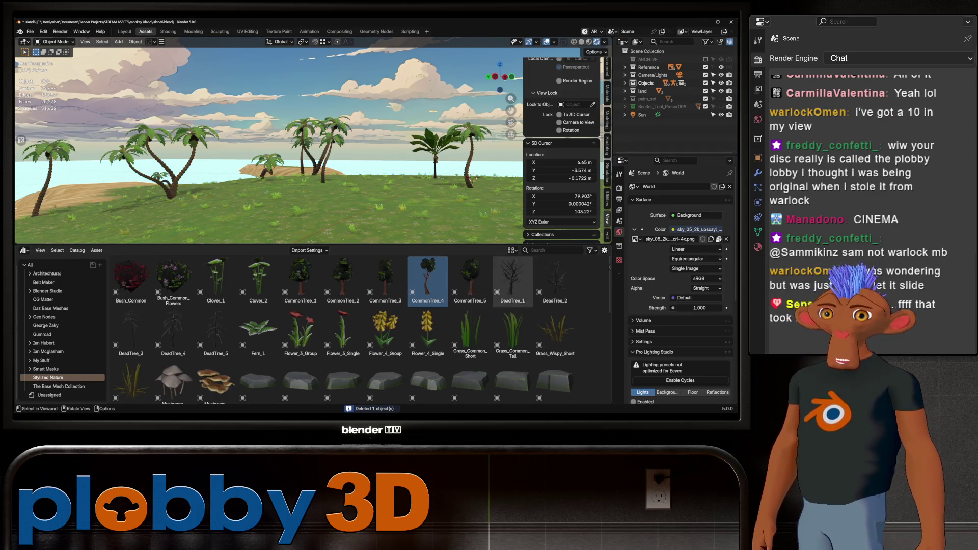
pyautogui.scroll(-5, 114, 165)
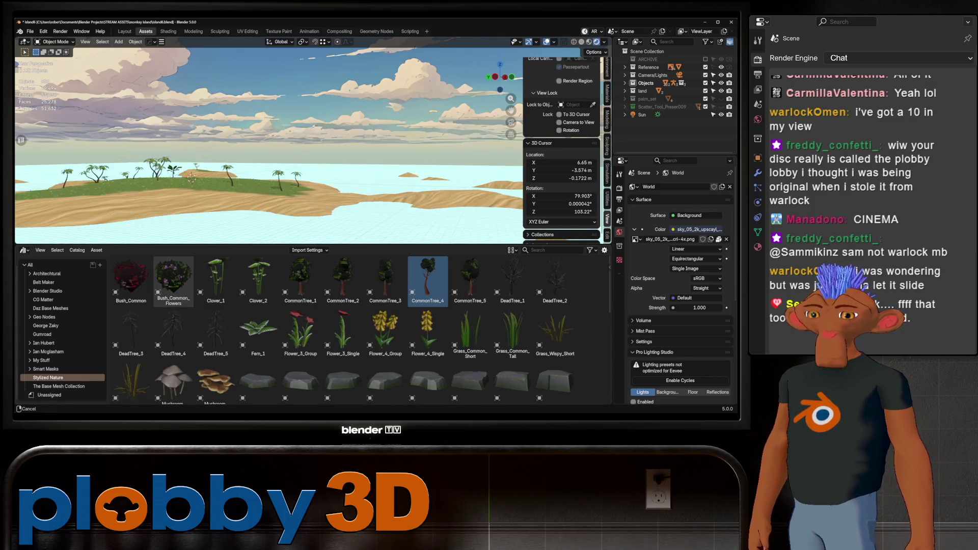
pyautogui.scroll(5, 114, 165)
pyautogui.scroll(2, 268, 145)
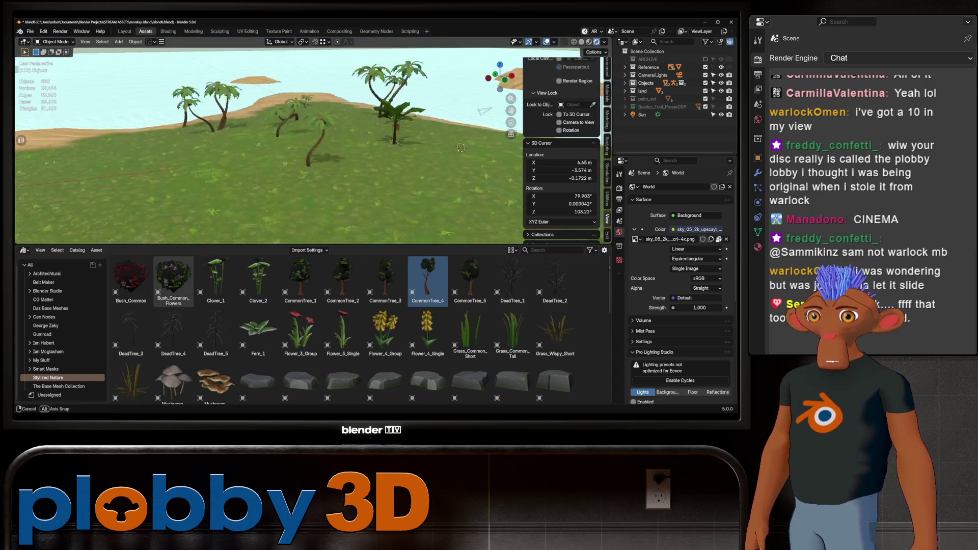
pyautogui.scroll(2, 268, 146)
pyautogui.scroll(2, 268, 146)
pyautogui.scroll(2, 267, 145)
pyautogui.scroll(-2, 173, 282)
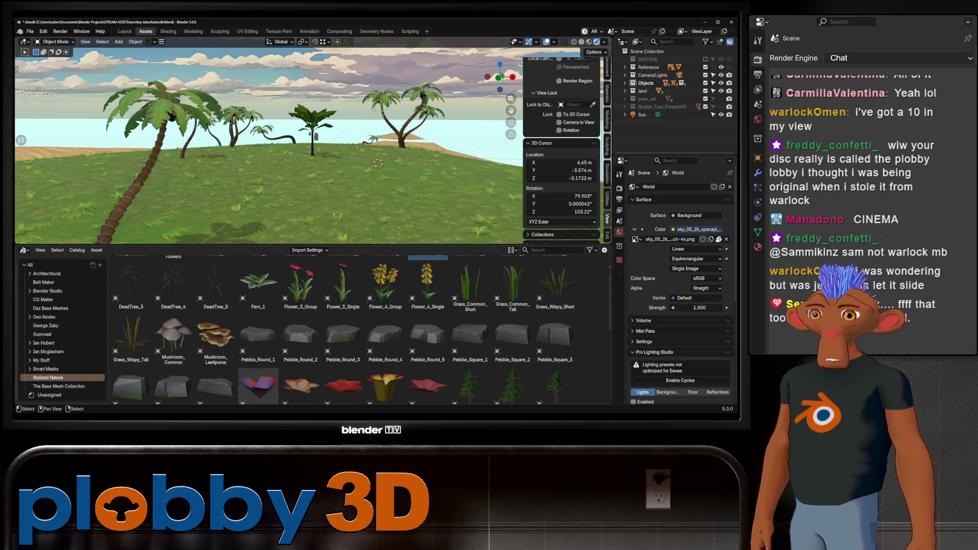
pyautogui.scroll(-2, 173, 281)
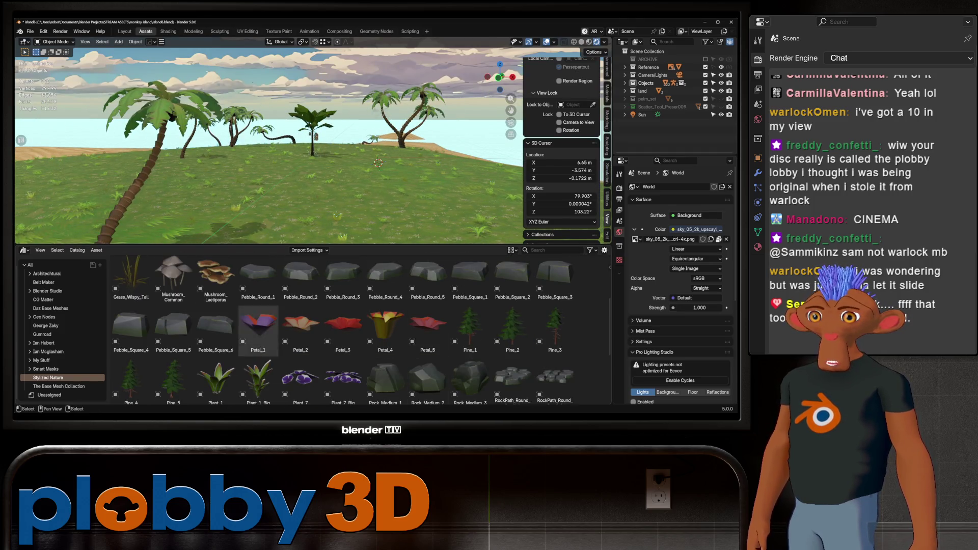
pyautogui.scroll(-2, 259, 329)
pyautogui.moveTo(259, 319); pyautogui.dragTo(273, 175)
# Drop Plant_1_Big onto the grassy ground and reveal it in the Objects collection.
pyautogui.moveTo(276, 221); pyautogui.dragTo(275, 222)
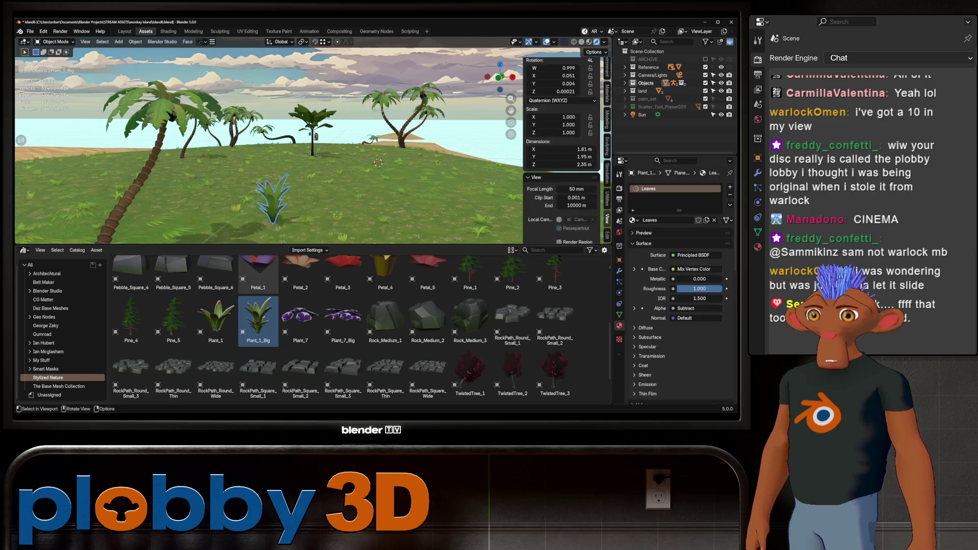
pyautogui.scroll(2, 275, 192)
pyautogui.scroll(2, 276, 191)
pyautogui.scroll(2, 275, 191)
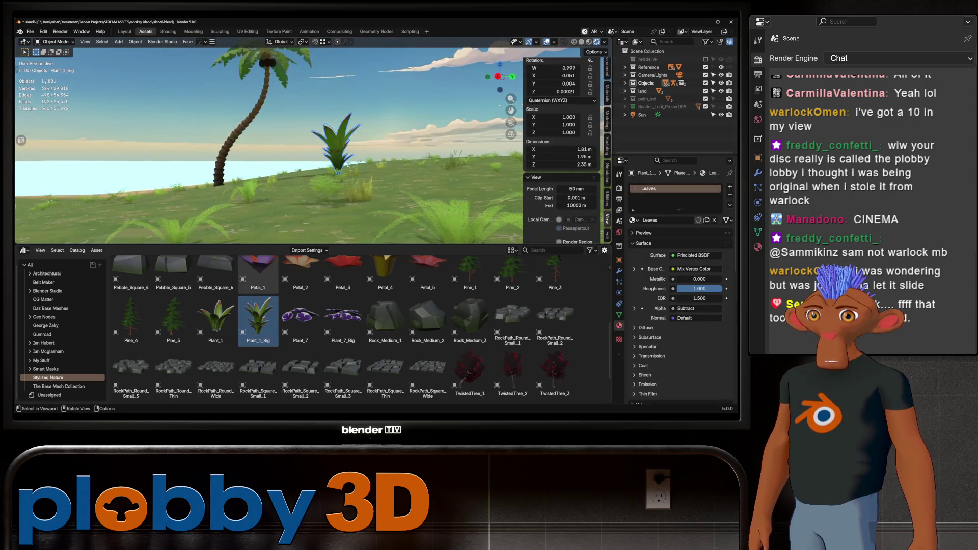
pyautogui.scroll(2, 329, 152)
pyautogui.moveTo(382, 54)
pyautogui.mouseDown(button='middle')
pyautogui.moveTo(382, 92)
pyautogui.moveTo(383, 46)
pyautogui.mouseUp(button='middle')
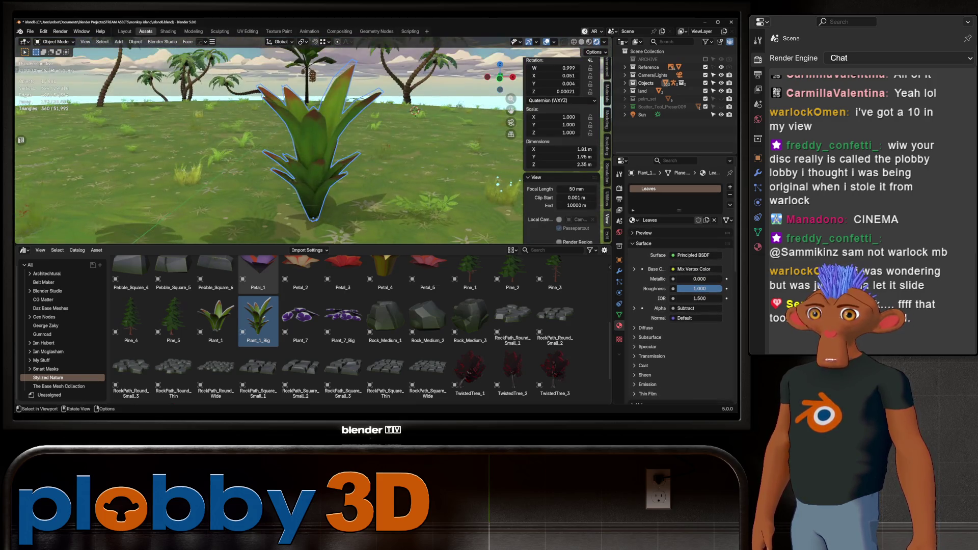
pyautogui.scroll(-3, 267, 142)
pyautogui.scroll(-3, 268, 142)
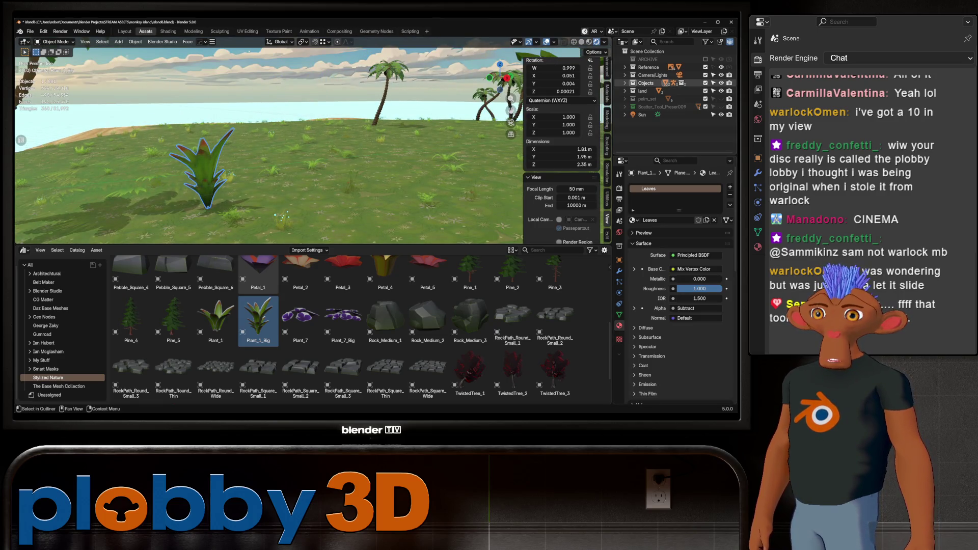
pyautogui.click(626, 83)
# Move Plant_1_Big out of the Objects collection, undo that, then delete the plant.
pyautogui.moveTo(657, 115); pyautogui.dragTo(649, 131)
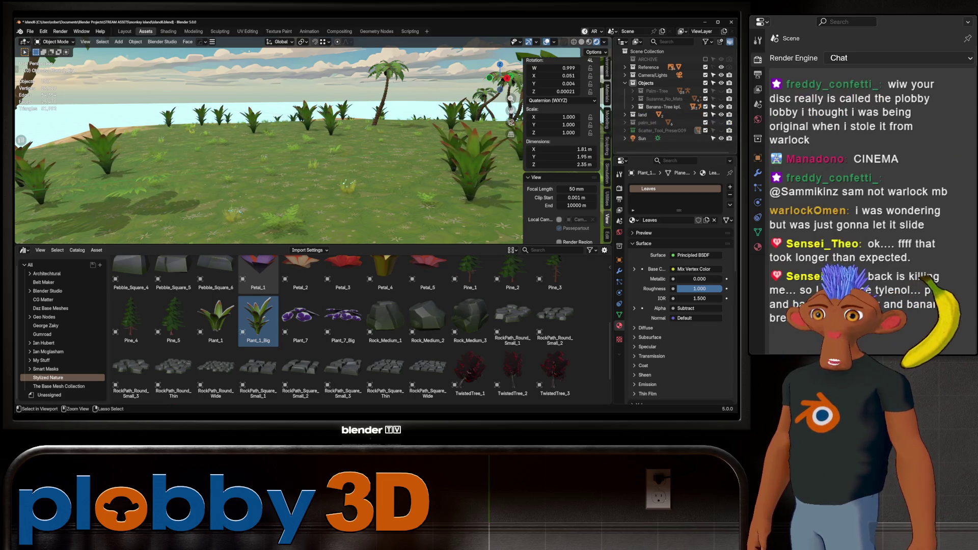
pyautogui.hotkey('ctrl', 'z')
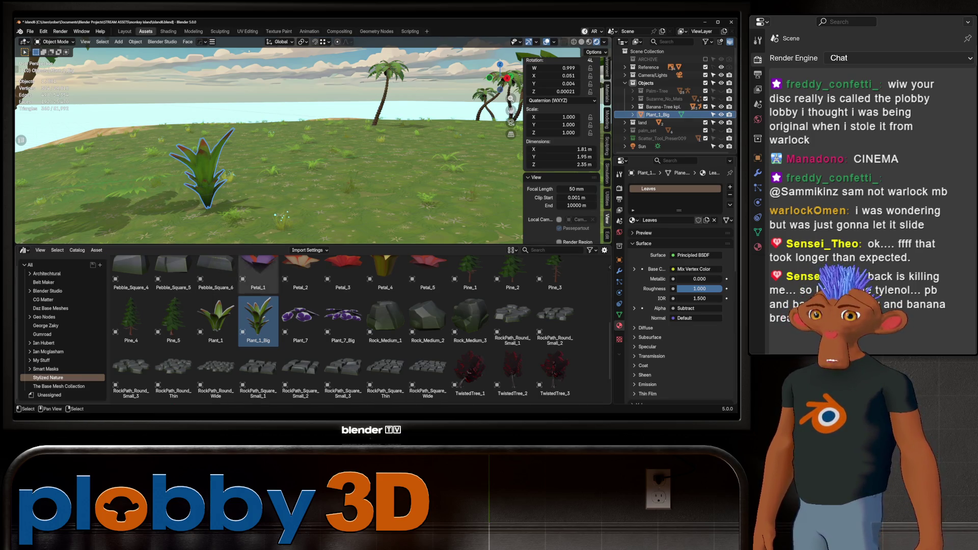
pyautogui.scroll(2, 414, 329)
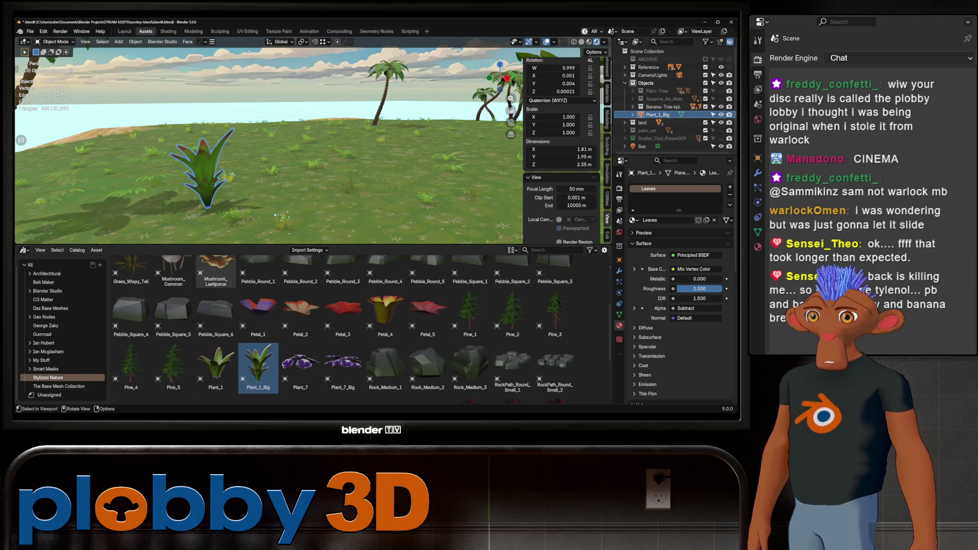
pyautogui.press('Delete')
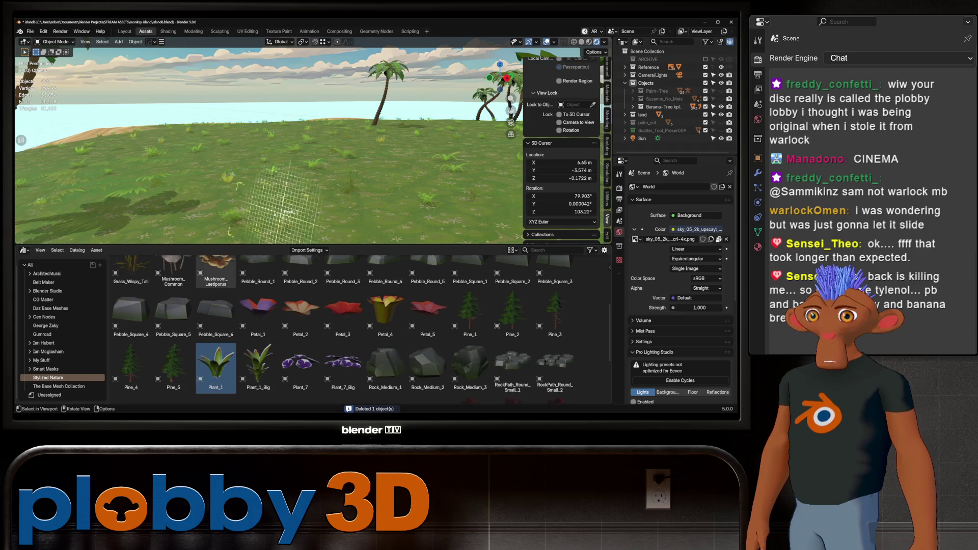
# Place Plant_1 in the grass, delete it by mistake and undo to restore it.
pyautogui.moveTo(215, 367); pyautogui.dragTo(282, 191)
pyautogui.scroll(4, 282, 184)
pyautogui.moveTo(281, 184)
pyautogui.mouseDown(button='middle')
pyautogui.moveTo(275, 252)
pyautogui.moveTo(275, 176)
pyautogui.mouseUp(button='middle')
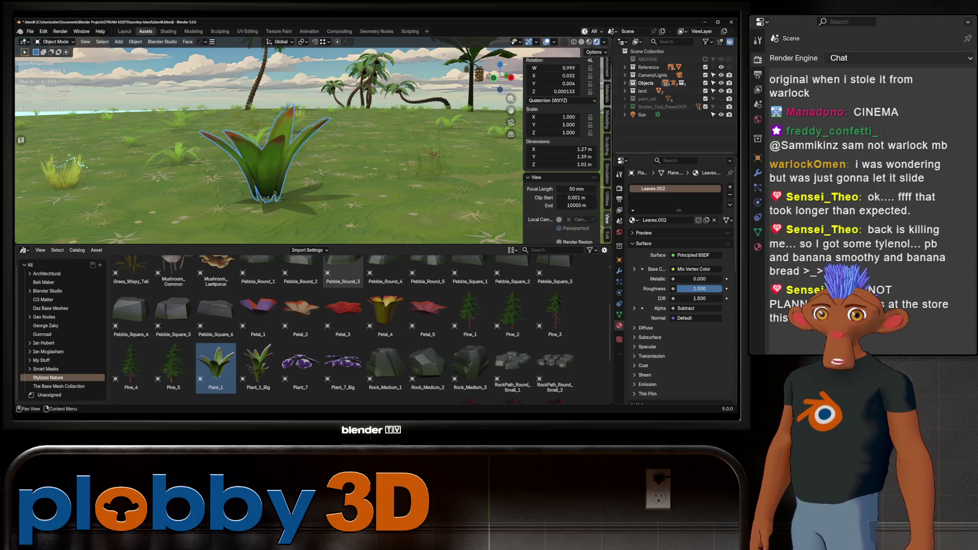
pyautogui.click(626, 83)
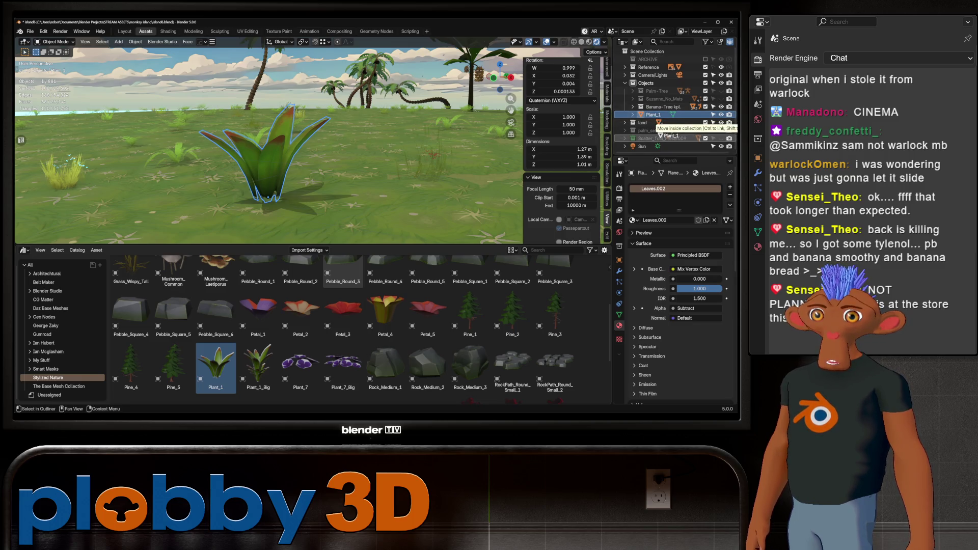
pyautogui.press('Delete')
pyautogui.moveTo(344, 153)
pyautogui.mouseDown(button='middle')
pyautogui.moveTo(438, 142)
pyautogui.moveTo(273, 155)
pyautogui.moveTo(468, 121)
pyautogui.moveTo(432, 227)
pyautogui.moveTo(412, 198)
pyautogui.mouseUp(button='middle')
pyautogui.hotkey('ctrl', 'z')
# Frame Plant_1 up close, reselecting it after clicking the island.
pyautogui.press('KP_Decimal')
pyautogui.scroll(3, 307, 153)
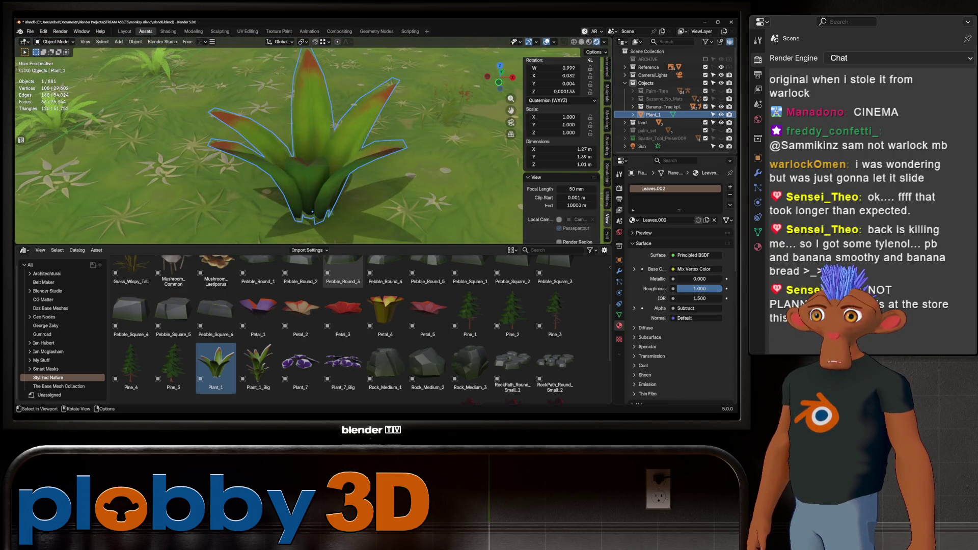
pyautogui.click(307, 153)
pyautogui.moveTo(305, 154)
pyautogui.mouseDown(button='middle')
pyautogui.moveTo(322, 199)
pyautogui.moveTo(329, 183)
pyautogui.moveTo(446, 159)
pyautogui.mouseUp(button='middle')
pyautogui.hotkey('ctrl', 'z')
pyautogui.press('KP_Decimal')
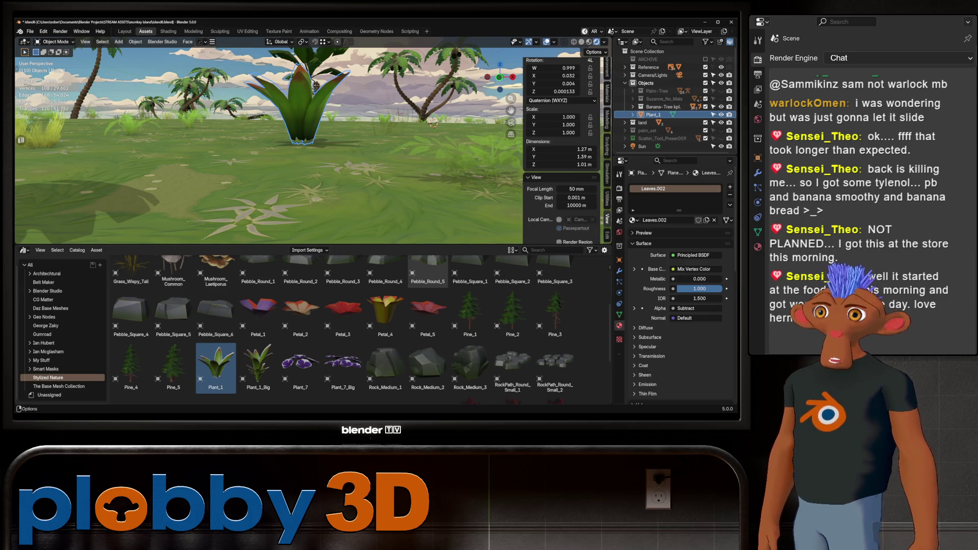
# Switch to the Shading workspace with Plant_1's leaf material nodes fitted in view.
pyautogui.hotkey('ctrl', 'pagedown')
pyautogui.press('KP_Decimal')
pyautogui.press('Home')
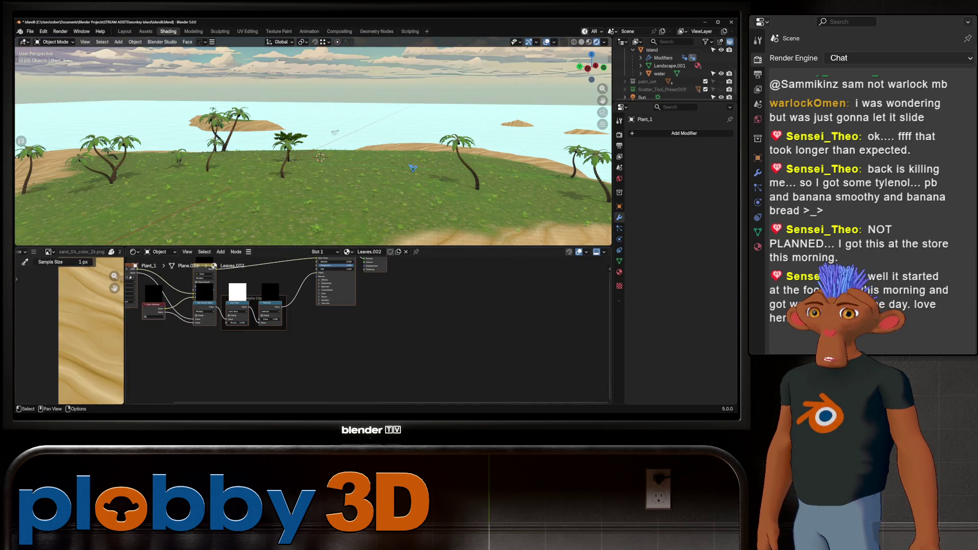
pyautogui.scroll(3, 367, 329)
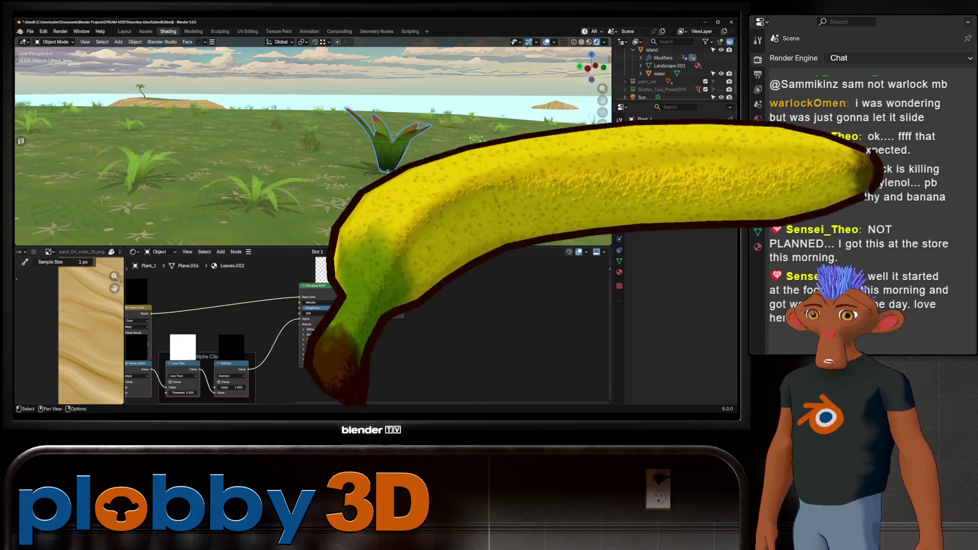
pyautogui.scroll(-2, 275, 344)
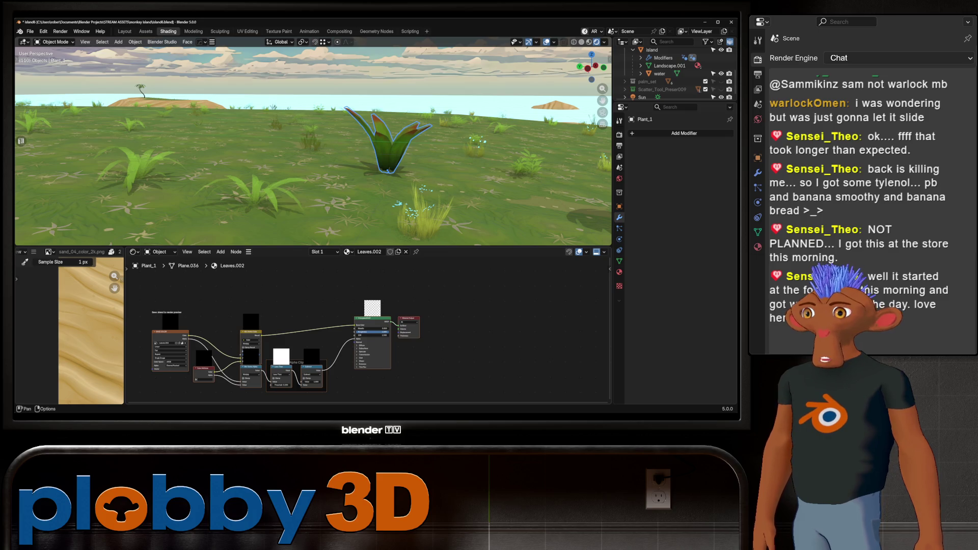
# Save the file, insert a Hue/Saturation/Value node before the leaf shader and tweak its Value.
pyautogui.hotkey('ctrl', 's')
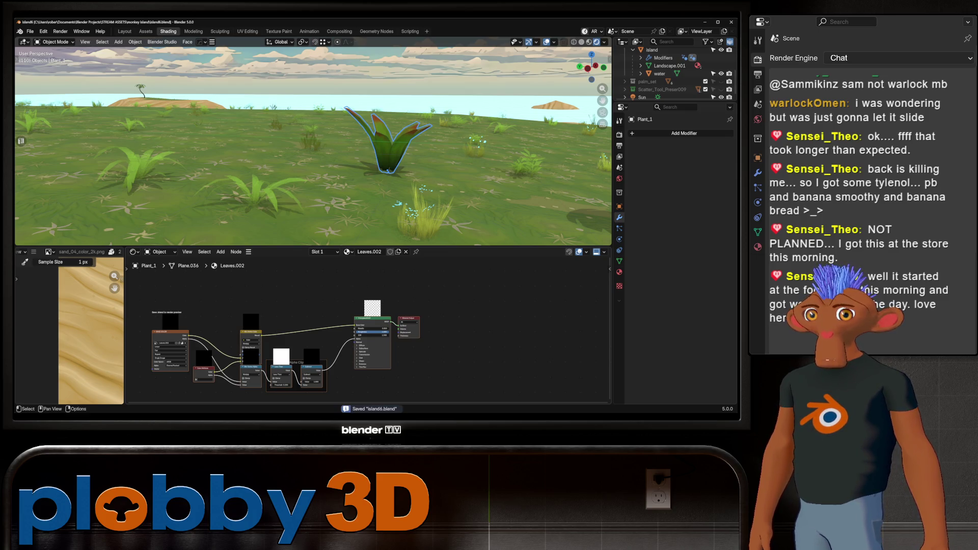
pyautogui.scroll(1, 328, 316)
pyautogui.scroll(2, 328, 316)
pyautogui.hotkey('shift', 'a')
pyautogui.write('hue')
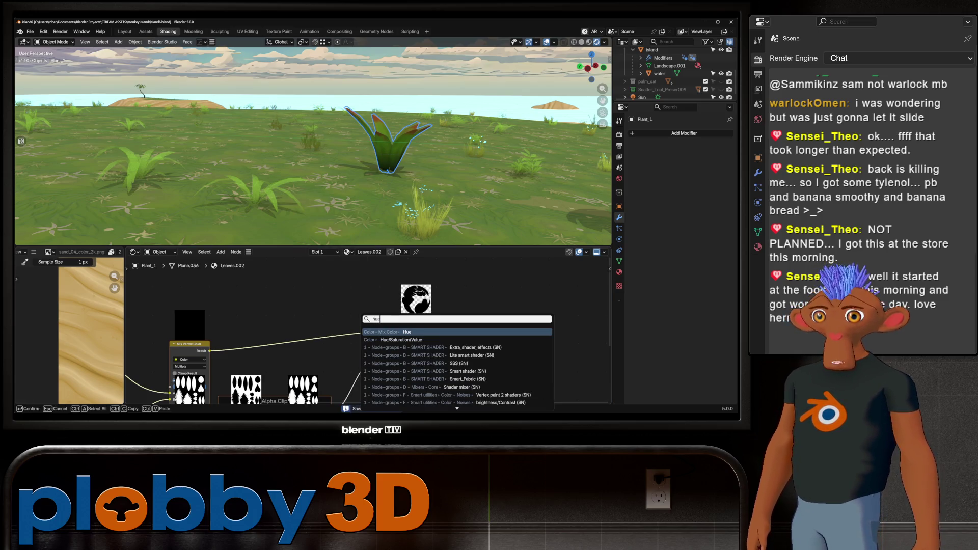
pyautogui.click(401, 339)
pyautogui.click(337, 313)
pyautogui.moveTo(336, 350); pyautogui.dragTo(345, 351)
pyautogui.moveTo(314, 141); pyautogui.dragTo(344, 122, button='middle')
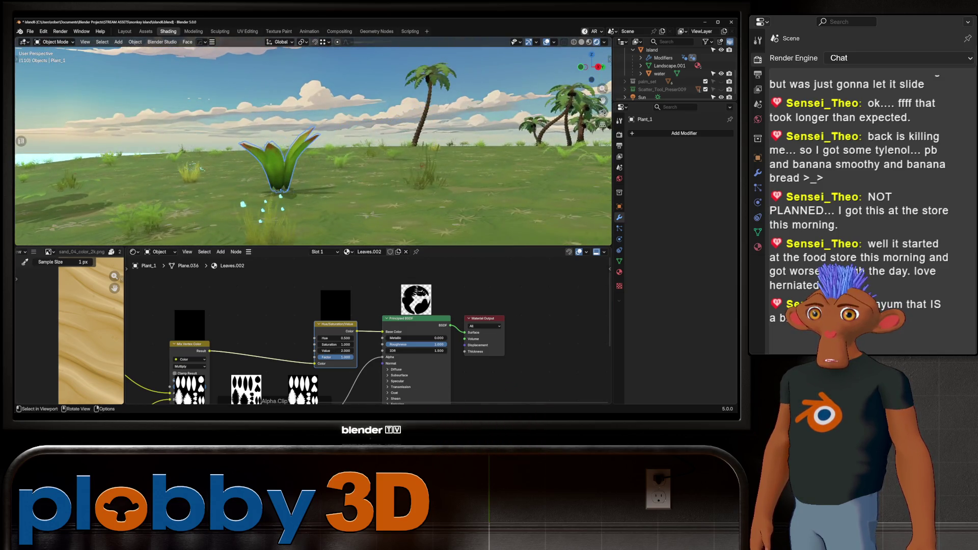
pyautogui.moveTo(344, 123)
pyautogui.mouseDown(button='middle')
pyautogui.moveTo(175, 122)
pyautogui.moveTo(195, 84)
pyautogui.mouseUp(button='middle')
pyautogui.scroll(-2, 672, 73)
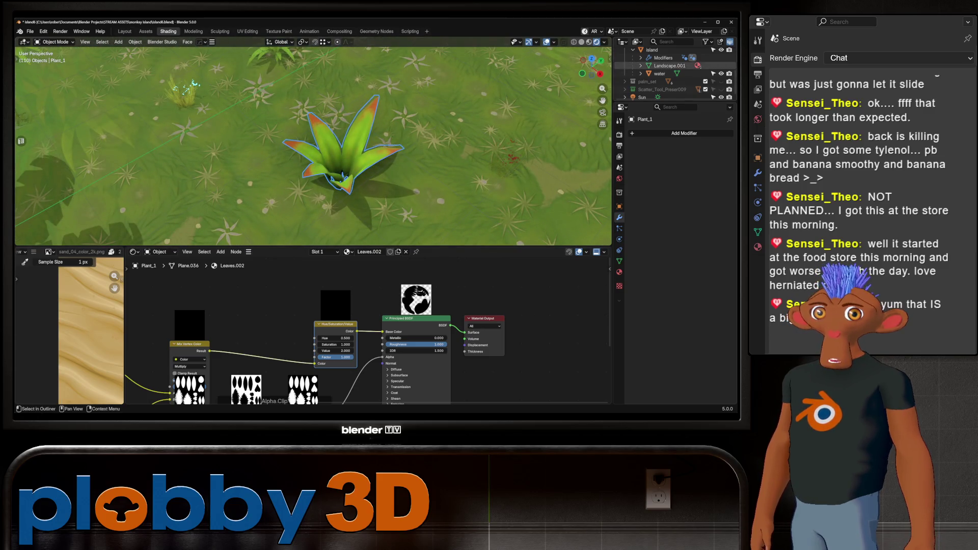
pyautogui.scroll(2, 672, 73)
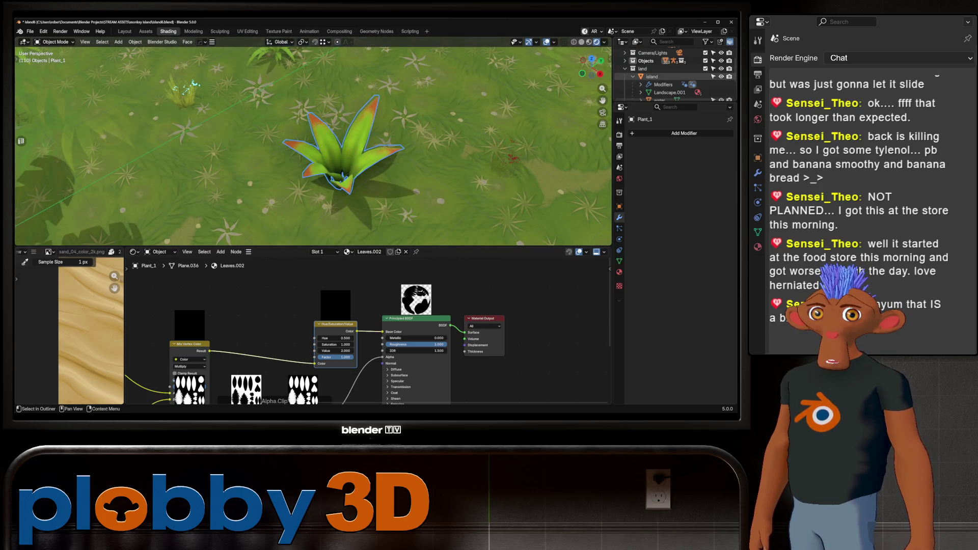
pyautogui.scroll(2, 673, 73)
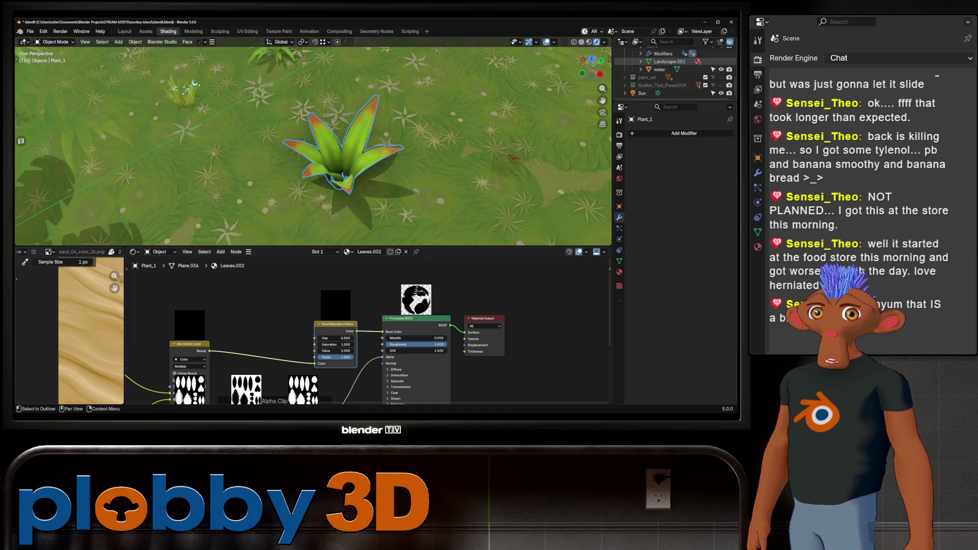
# Move Plant_1 into a collection in the Outliner, then select the island object.
pyautogui.moveTo(653, 60); pyautogui.dragTo(658, 76)
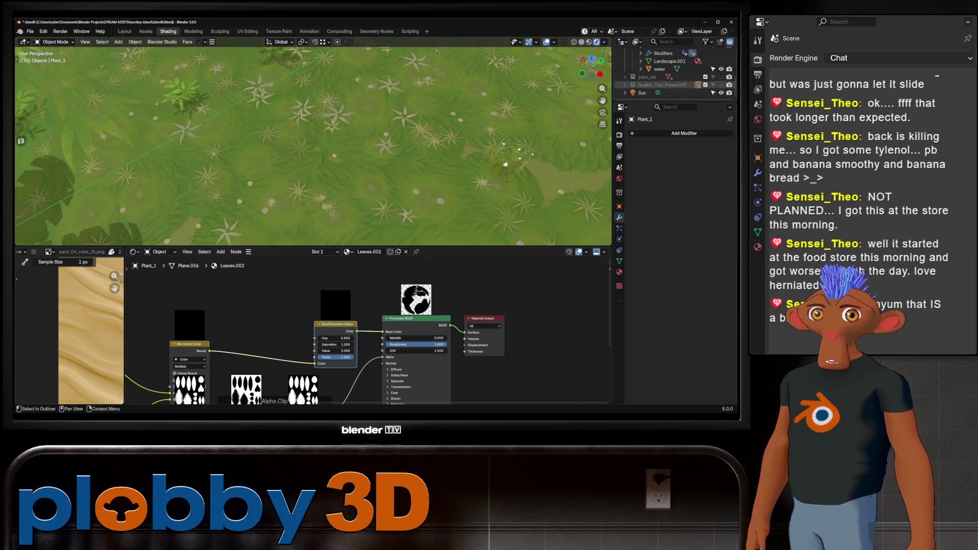
pyautogui.scroll(-5, 460, 153)
pyautogui.moveTo(458, 154); pyautogui.dragTo(479, 136, button='middle')
pyautogui.moveTo(472, 99)
pyautogui.mouseDown(button='middle')
pyautogui.moveTo(482, 77)
pyautogui.moveTo(459, 76)
pyautogui.moveTo(382, 130)
pyautogui.mouseUp(button='middle')
pyautogui.scroll(5, 483, 61)
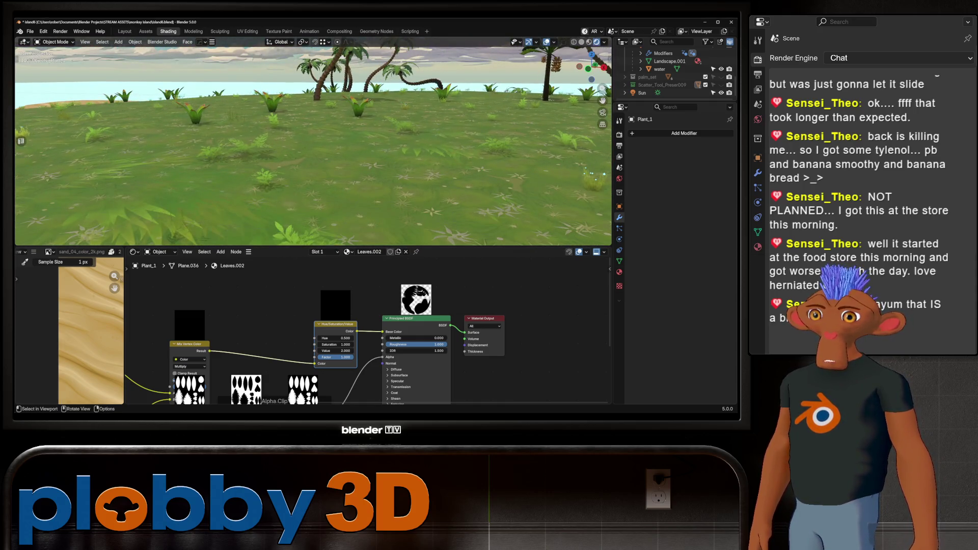
pyautogui.click(653, 70)
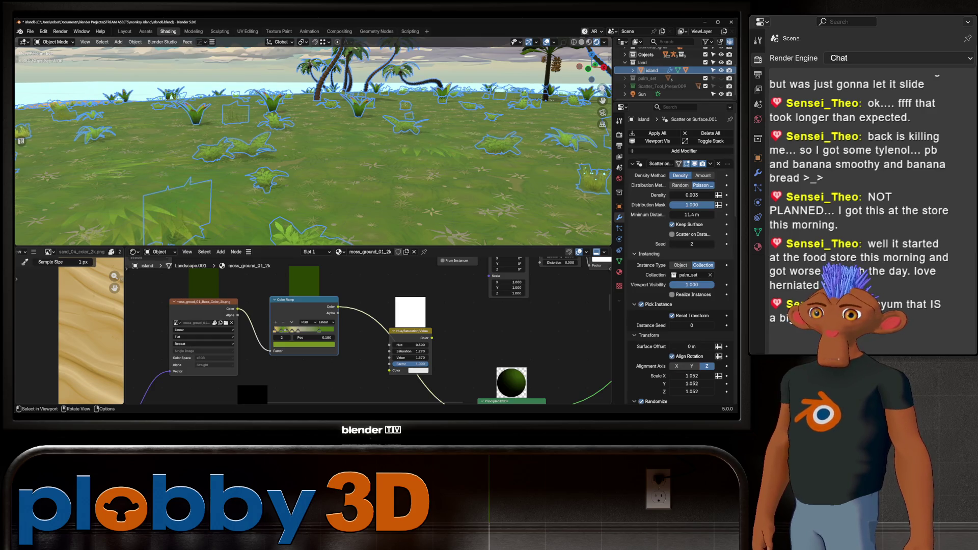
# Select the water object and return to the Layout workspace.
pyautogui.click(584, 188)
pyautogui.moveTo(584, 188); pyautogui.dragTo(535, 183, button='middle')
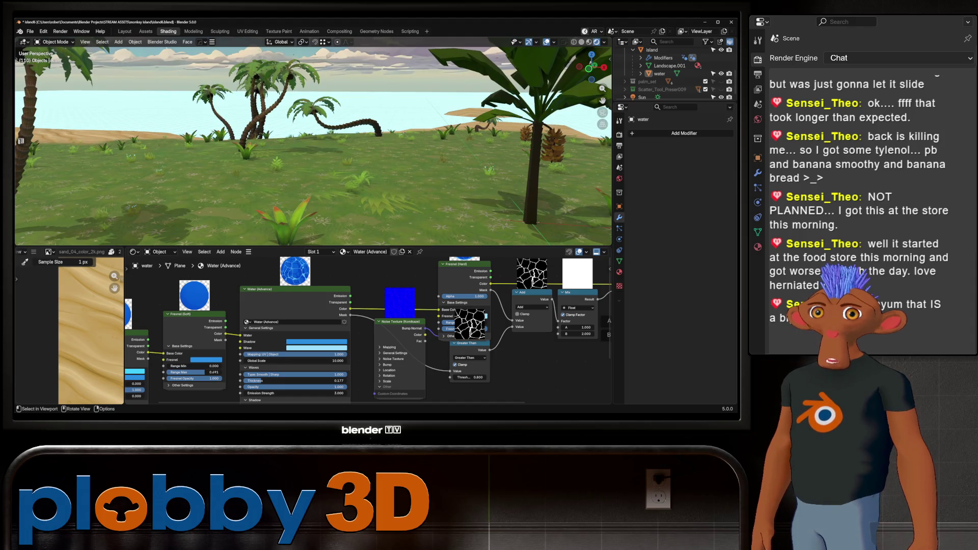
pyautogui.click(125, 32)
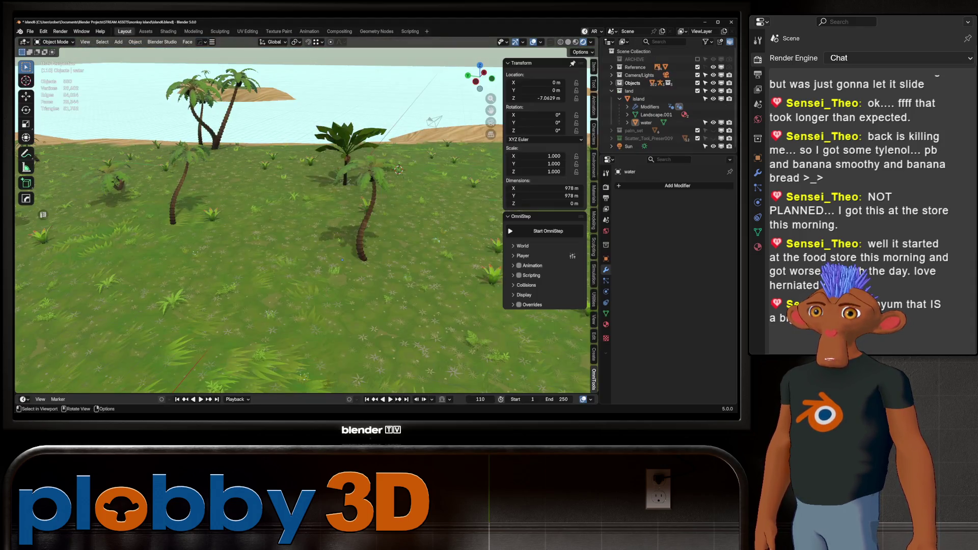
pyautogui.moveTo(306, 229); pyautogui.dragTo(306, 229, button='middle')
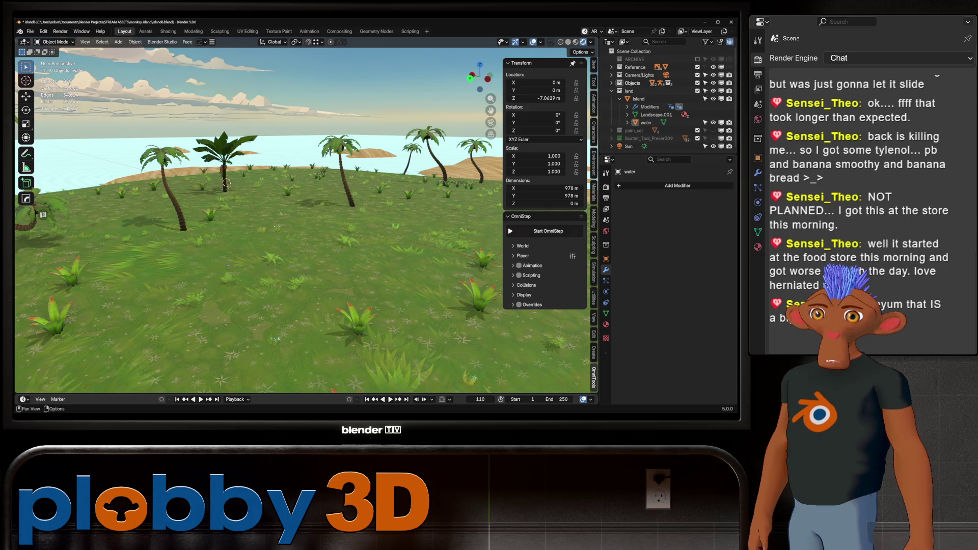
pyautogui.click(548, 231)
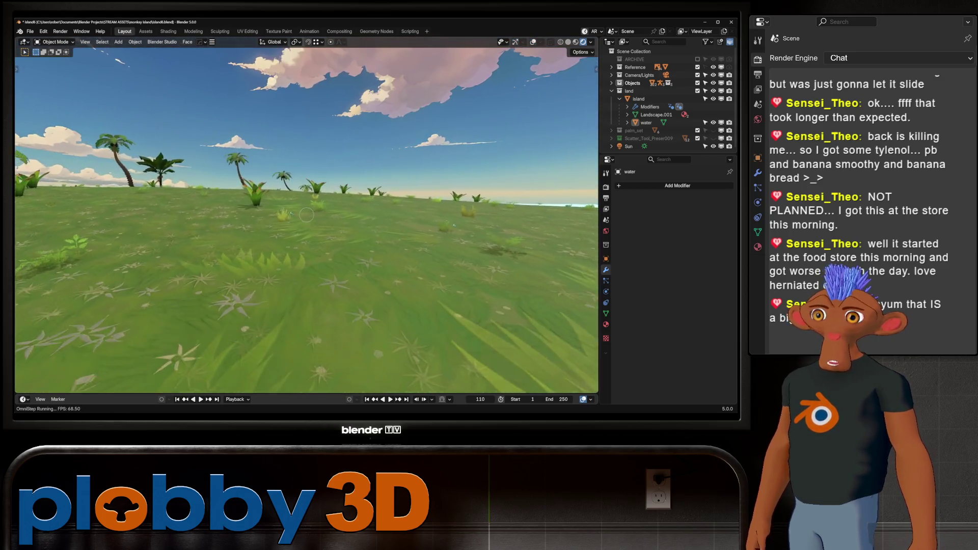
pyautogui.press('w')
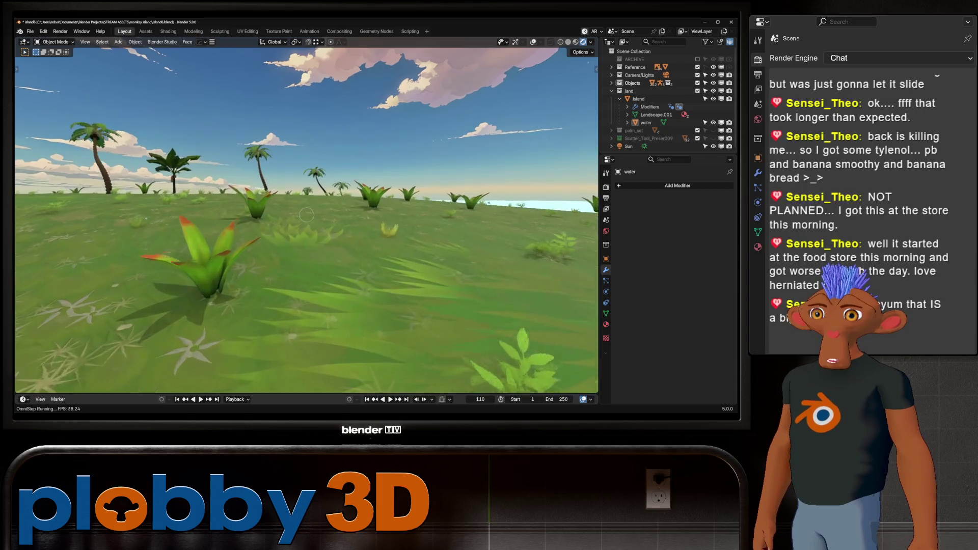
pyautogui.press('w')
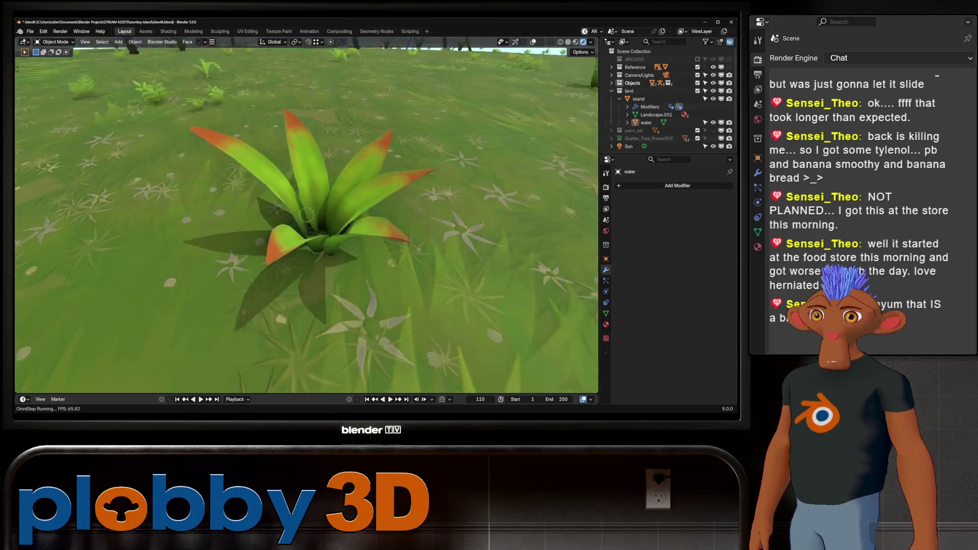
pyautogui.press('w')
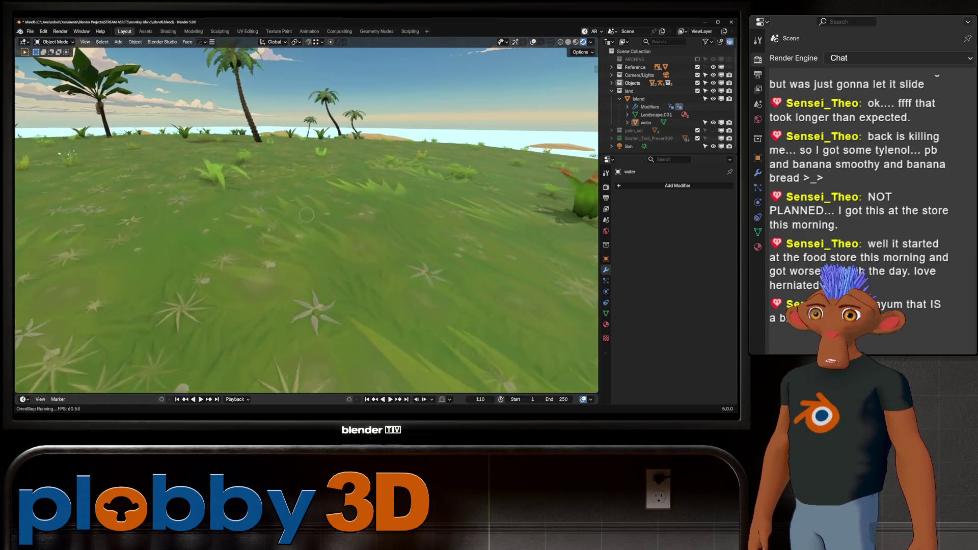
pyautogui.press('w')
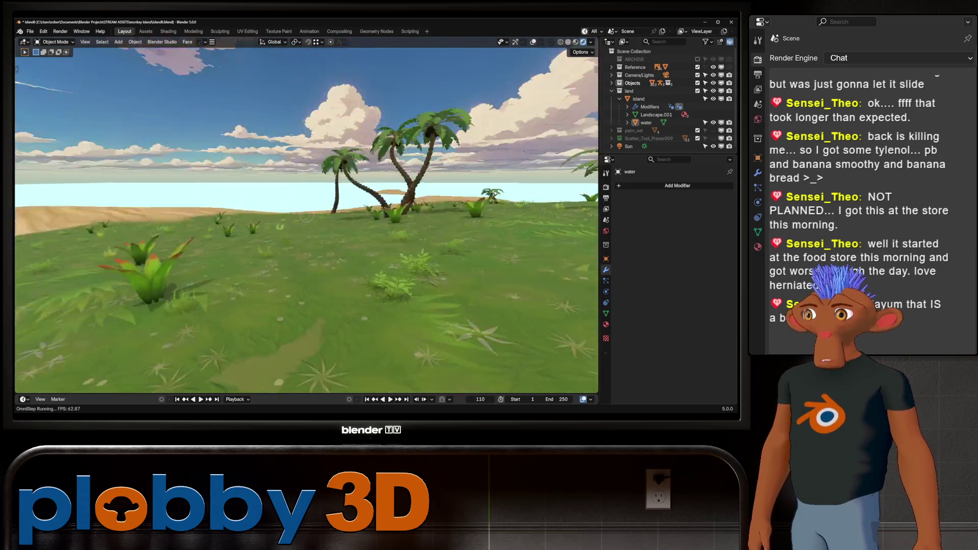
pyautogui.press('w')
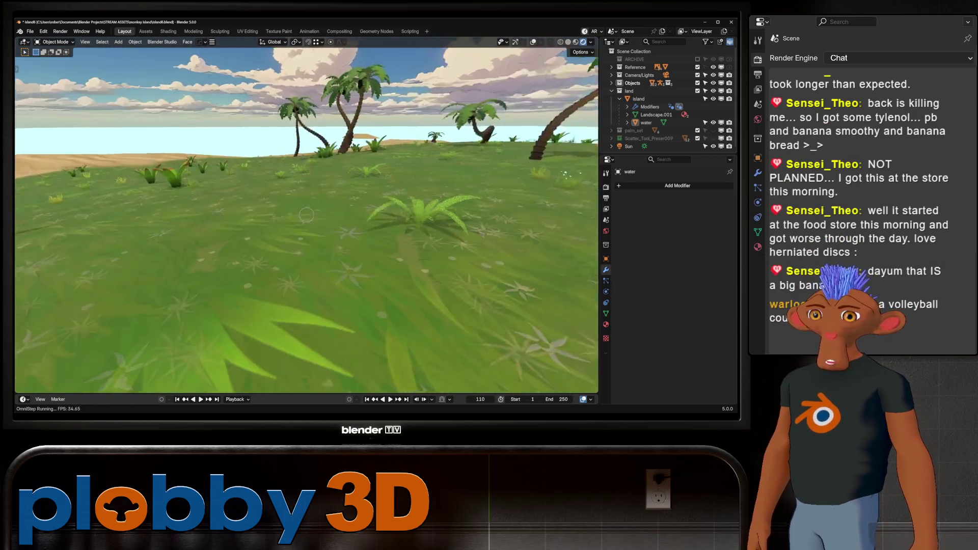
pyautogui.press('w')
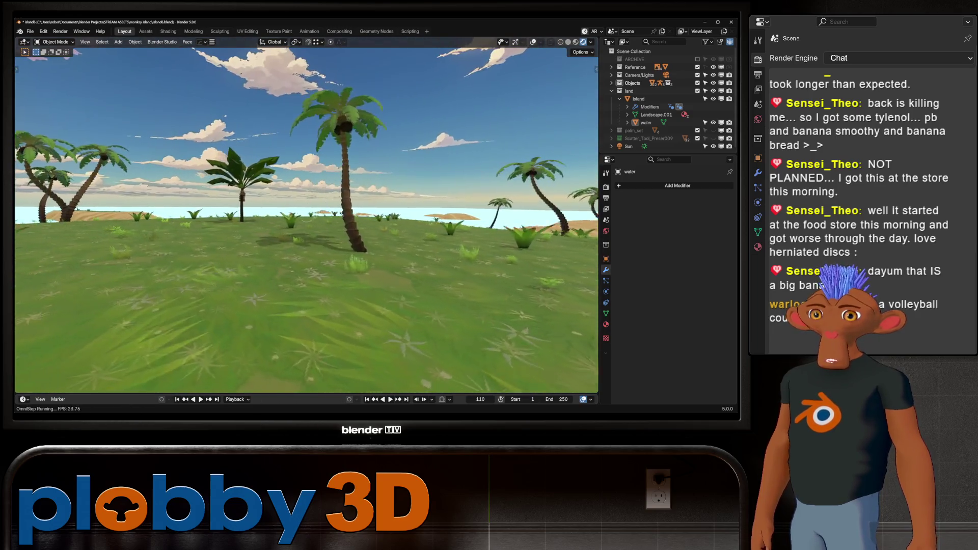
pyautogui.press('w')
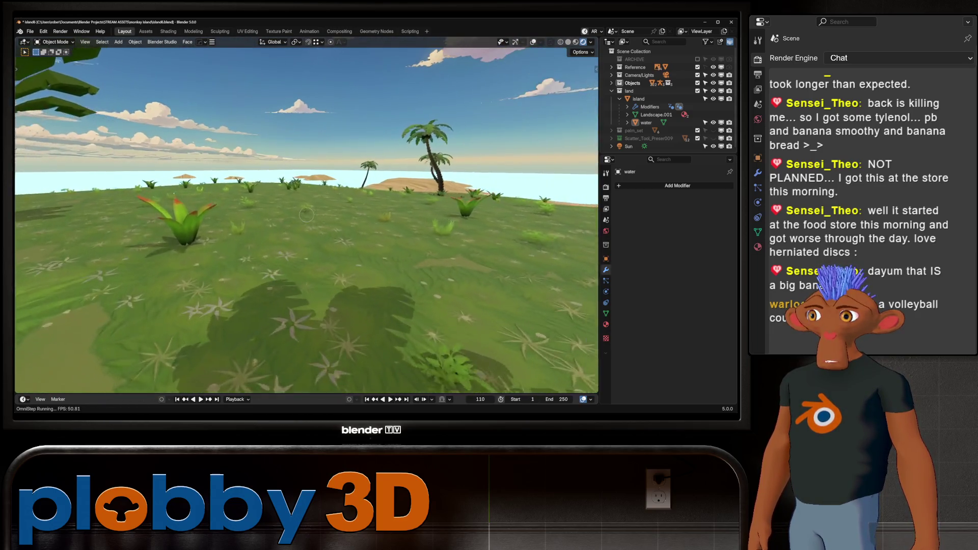
pyautogui.press('w')
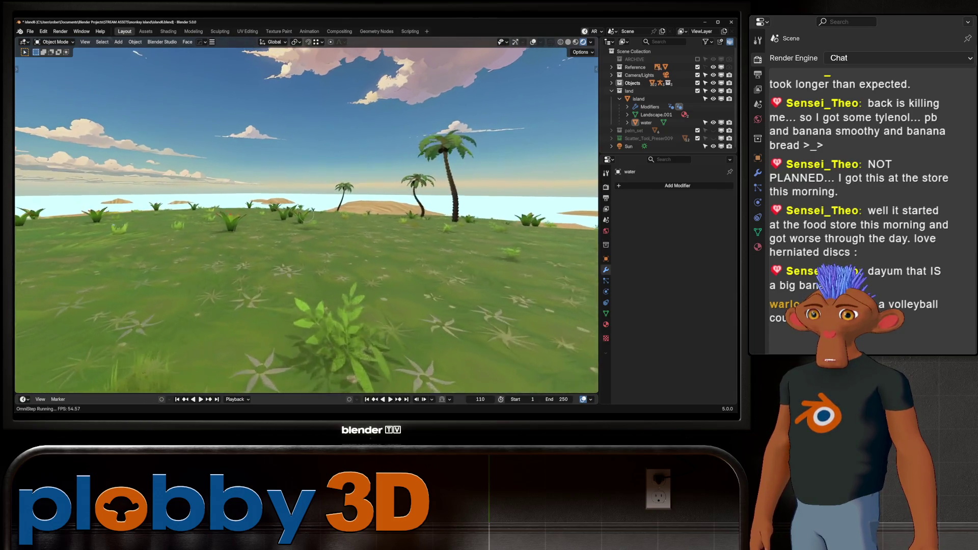
pyautogui.press('w')
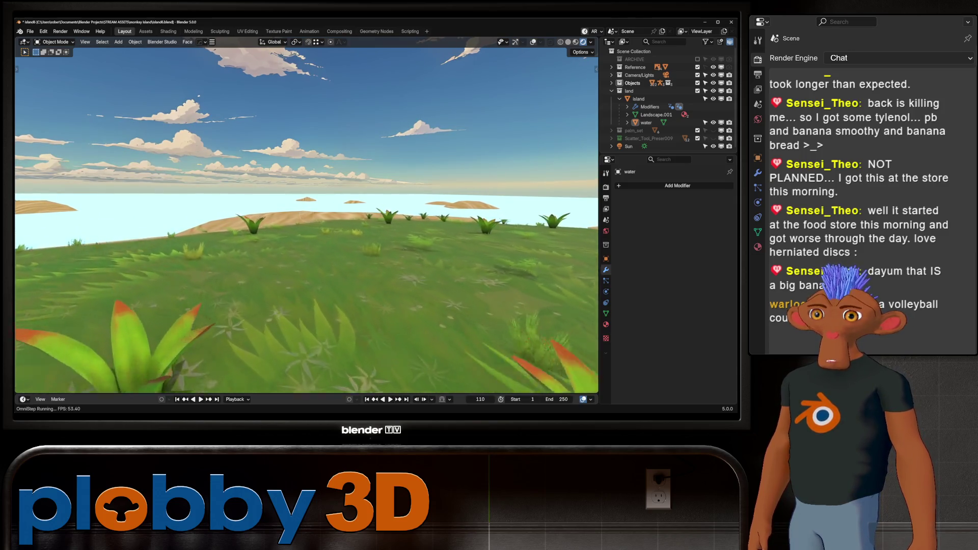
pyautogui.press('w')
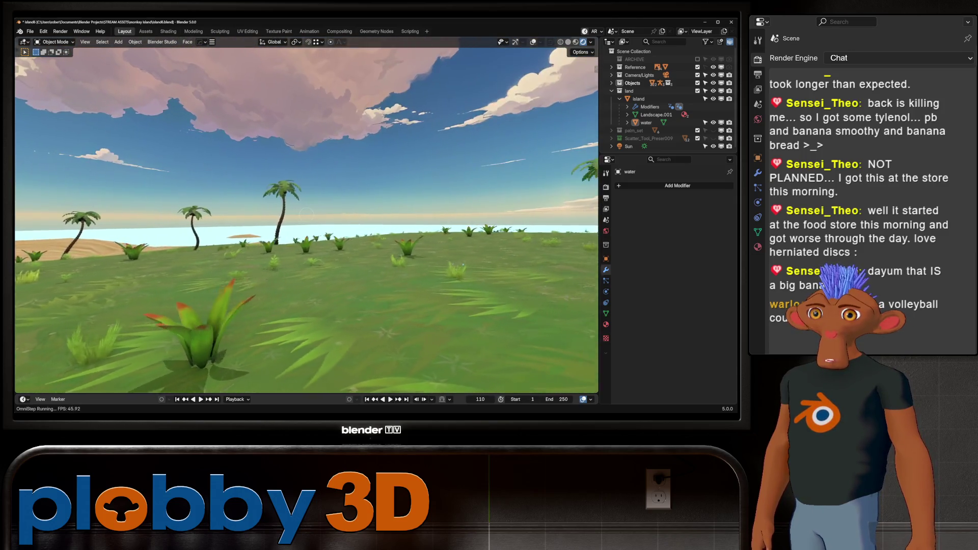
pyautogui.press('Escape')
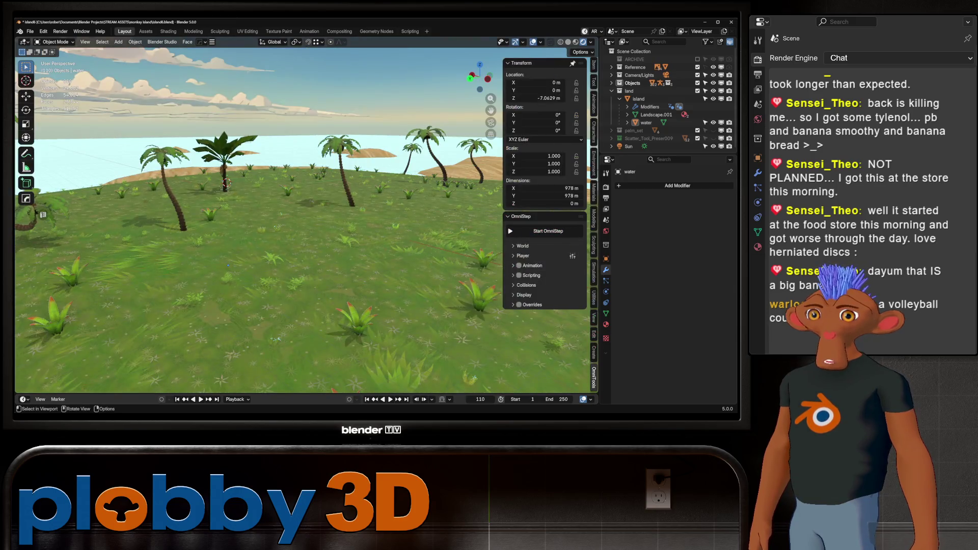
# Select the island and frame its moss-ground node tree in the Shading workspace.
pyautogui.click(639, 99)
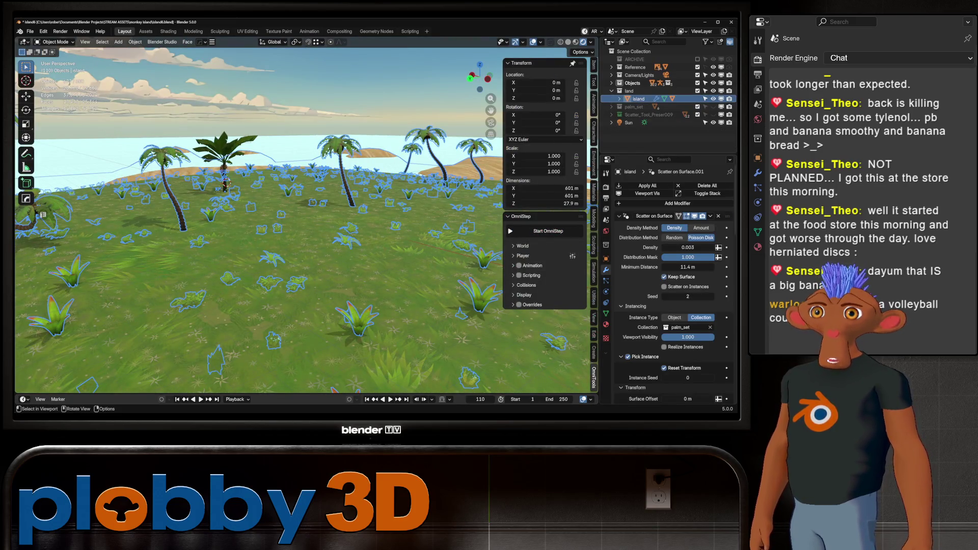
pyautogui.click(168, 31)
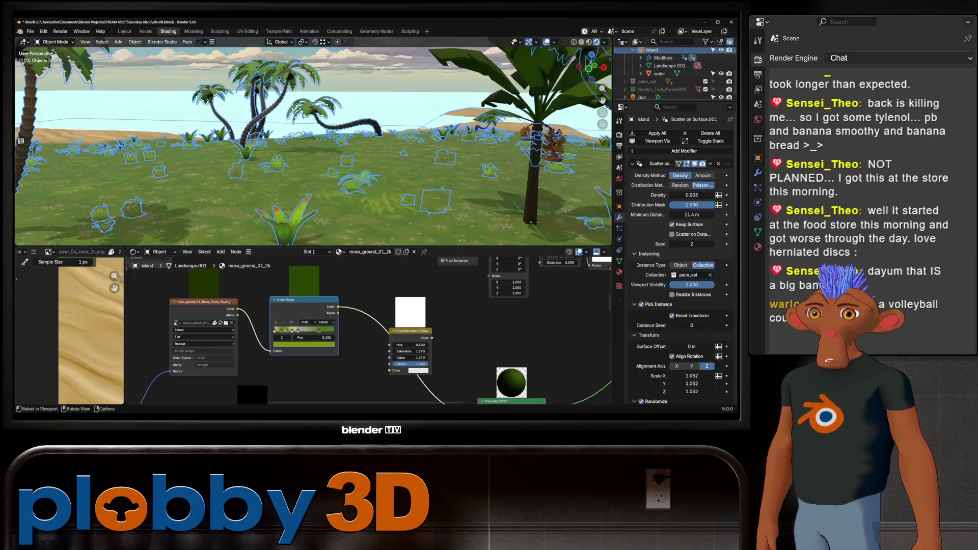
pyautogui.press('Home')
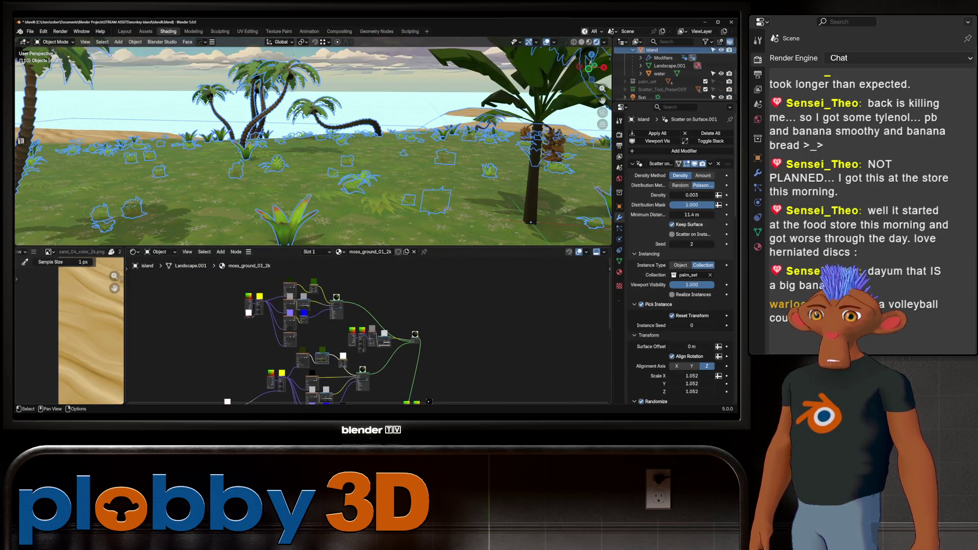
pyautogui.scroll(1, 352, 264)
pyautogui.scroll(2, 351, 264)
pyautogui.scroll(1, 352, 264)
pyautogui.scroll(1, 329, 328)
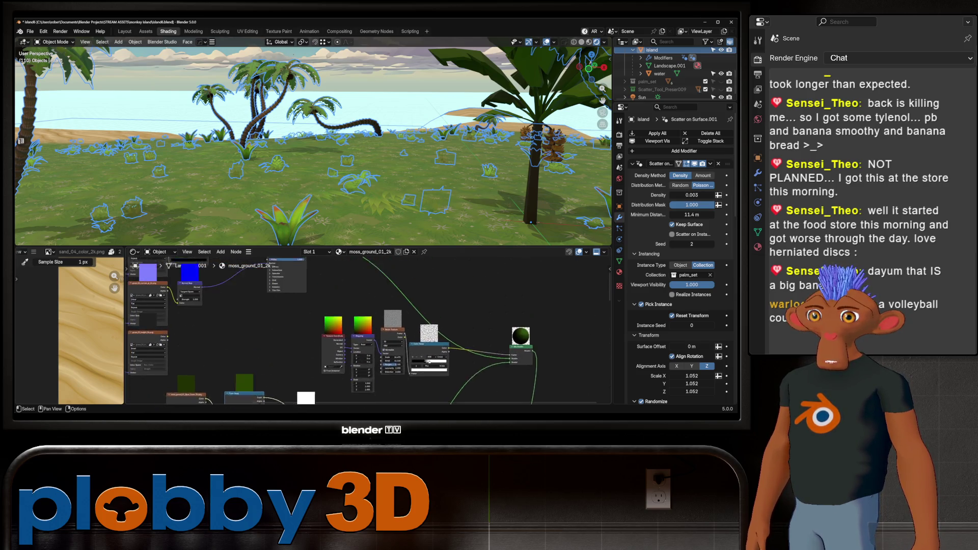
pyautogui.scroll(1, 257, 397)
pyautogui.scroll(1, 257, 398)
pyautogui.scroll(1, 257, 398)
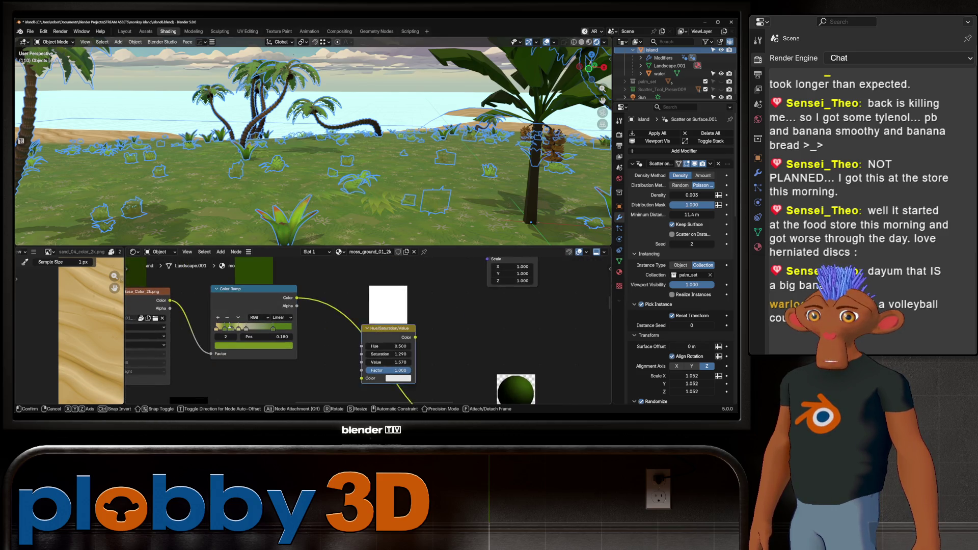
pyautogui.moveTo(389, 329); pyautogui.dragTo(393, 332)
# Pan across the ground nodes, then return to the Layout workspace with Ctrl+PageUp.
pyautogui.moveTo(459, 191); pyautogui.dragTo(502, 220, button='middle')
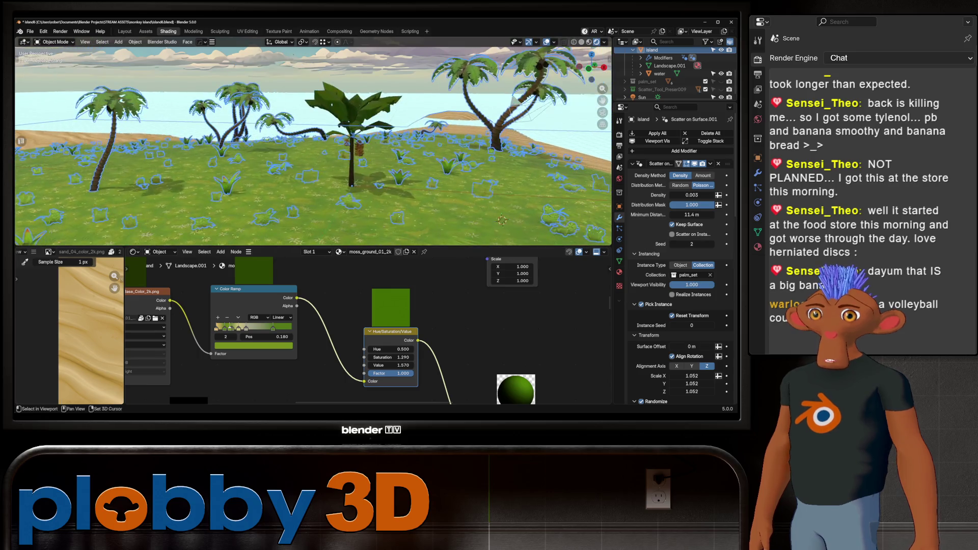
pyautogui.scroll(-2, 328, 330)
pyautogui.scroll(-2, 367, 329)
pyautogui.scroll(-2, 366, 329)
pyautogui.scroll(-1, 367, 329)
pyautogui.moveTo(367, 344); pyautogui.dragTo(276, 314, button='middle')
pyautogui.scroll(2, 252, 306)
pyautogui.scroll(2, 252, 306)
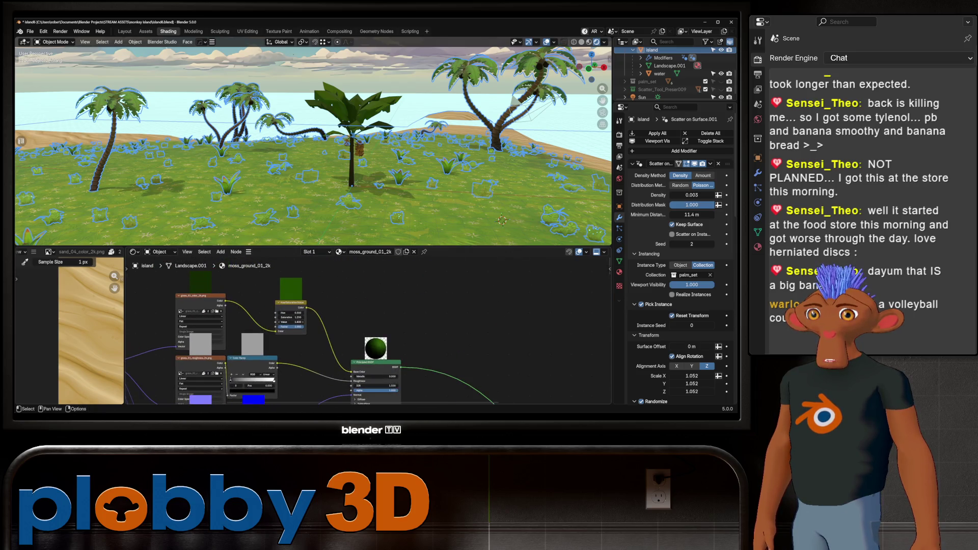
pyautogui.hotkey('ctrl', 'pageup')
pyautogui.hotkey('ctrl', 'pageup')
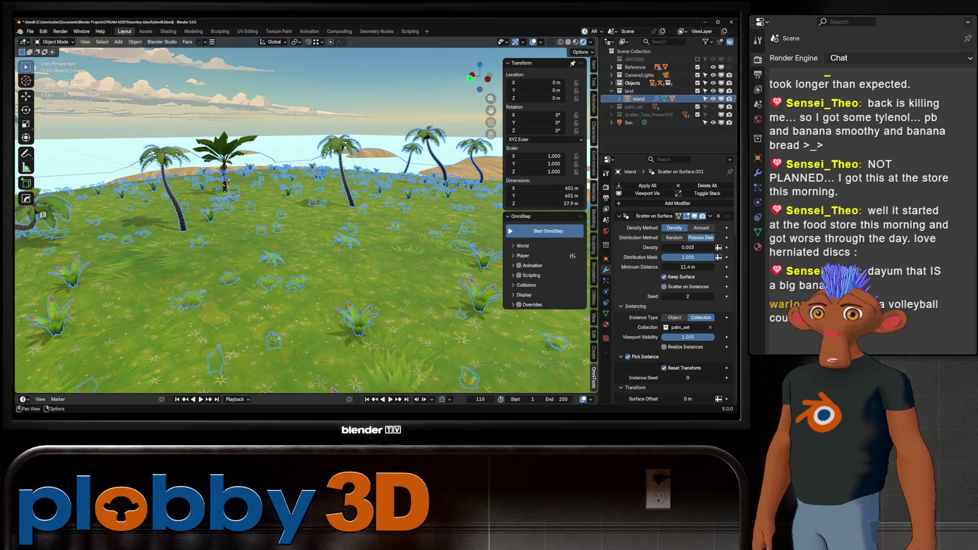
pyautogui.click(546, 232)
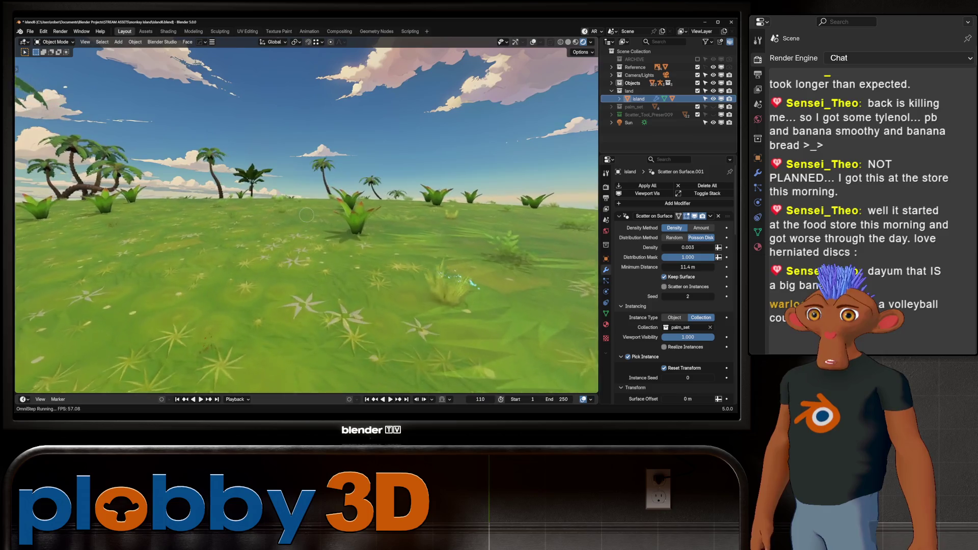
pyautogui.press('w')
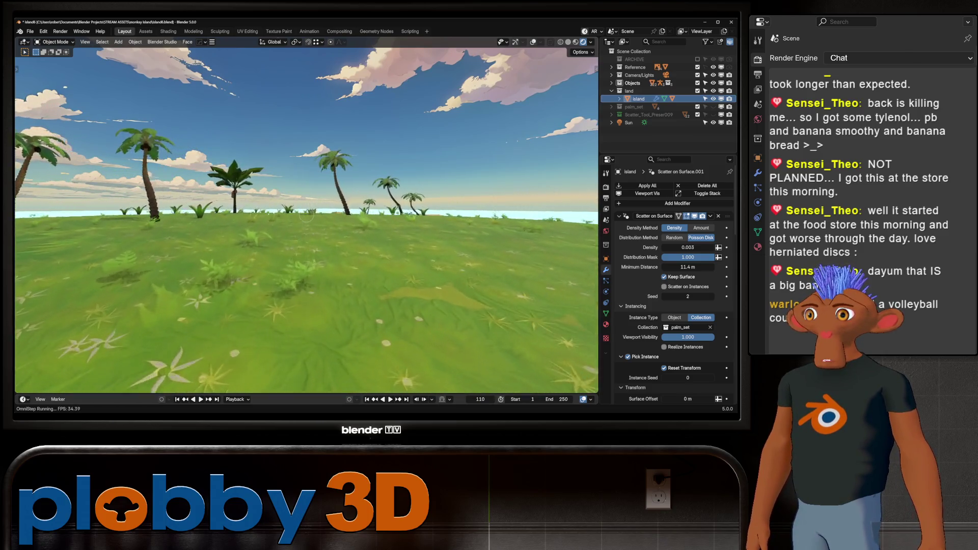
pyautogui.press('w')
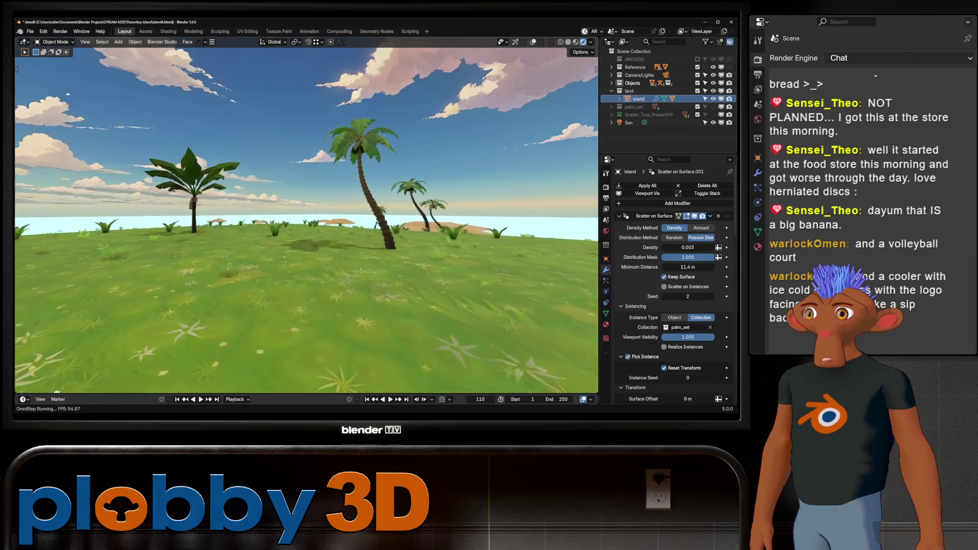
pyautogui.press('w')
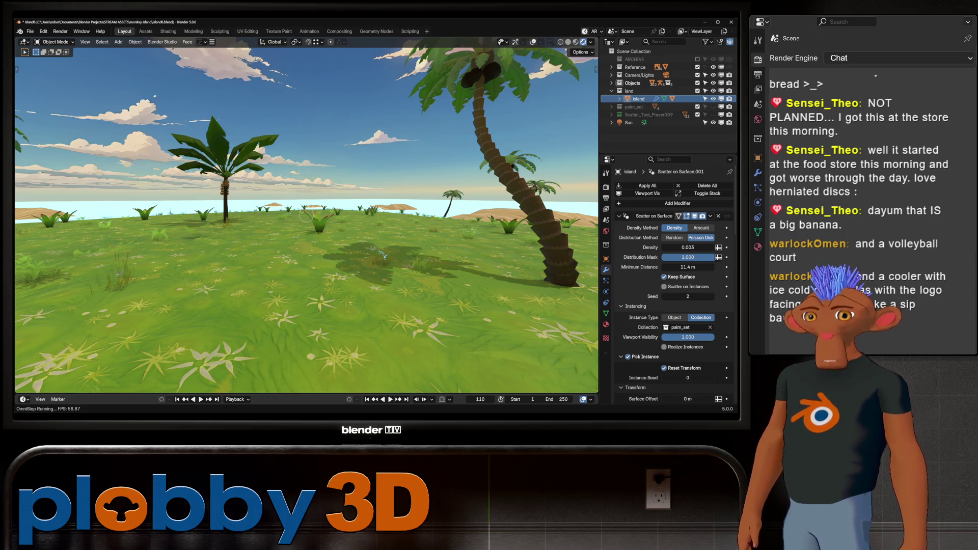
pyautogui.press('w')
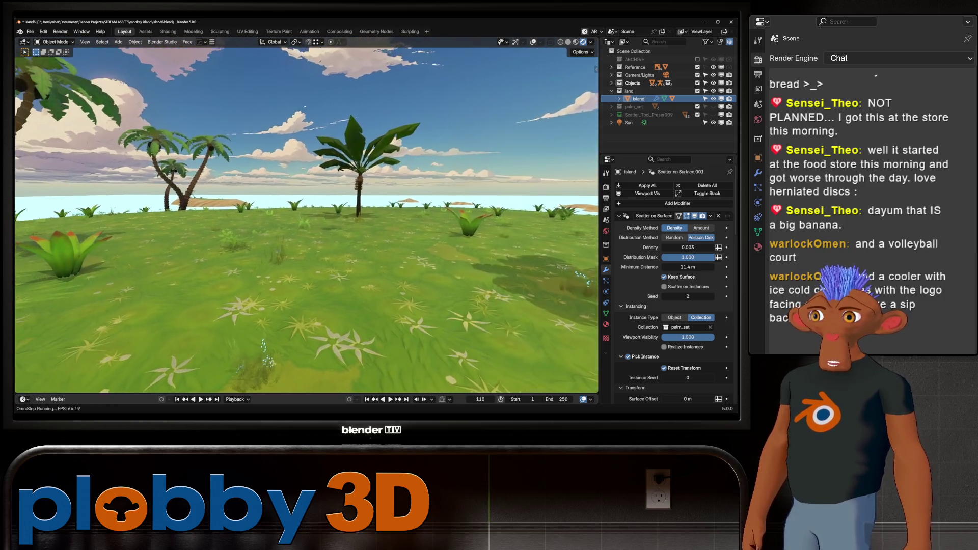
pyautogui.press('w')
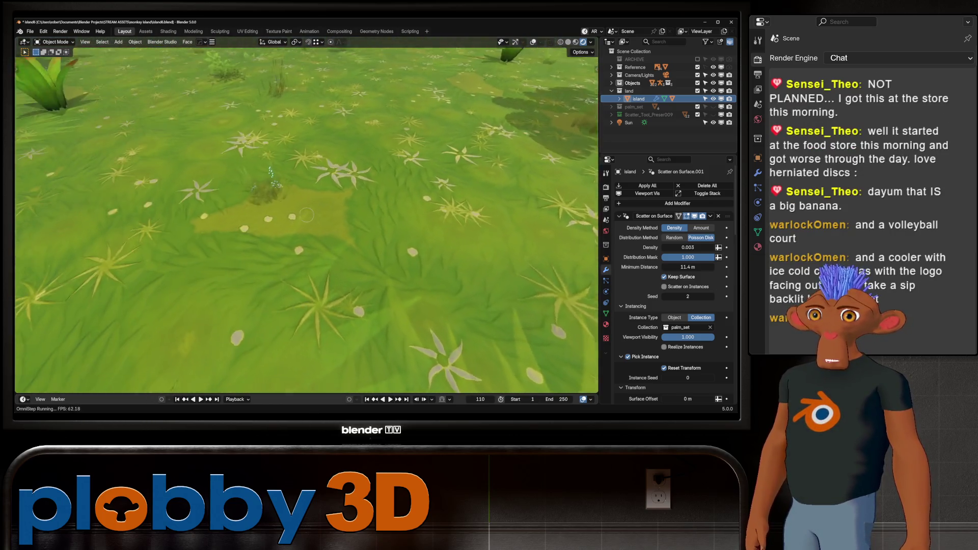
pyautogui.press('w')
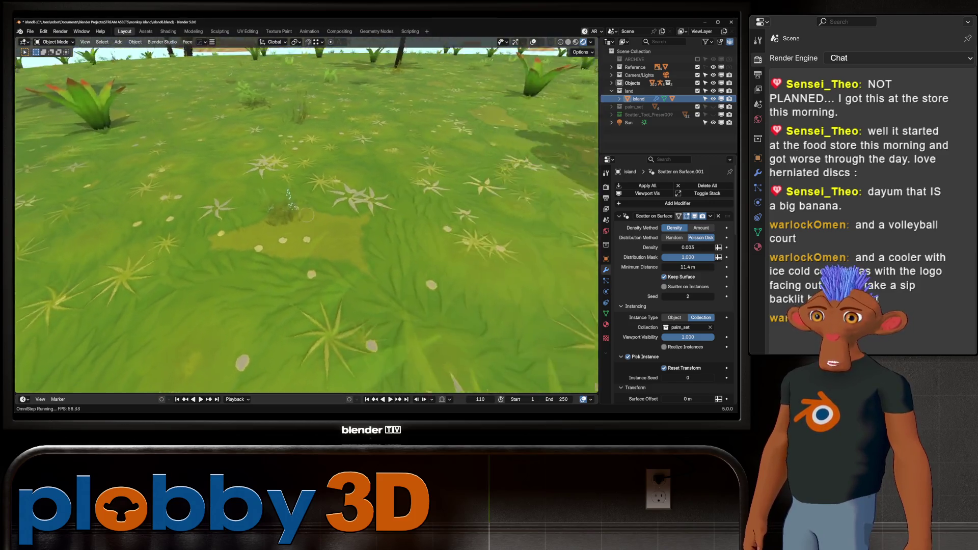
pyautogui.press('w')
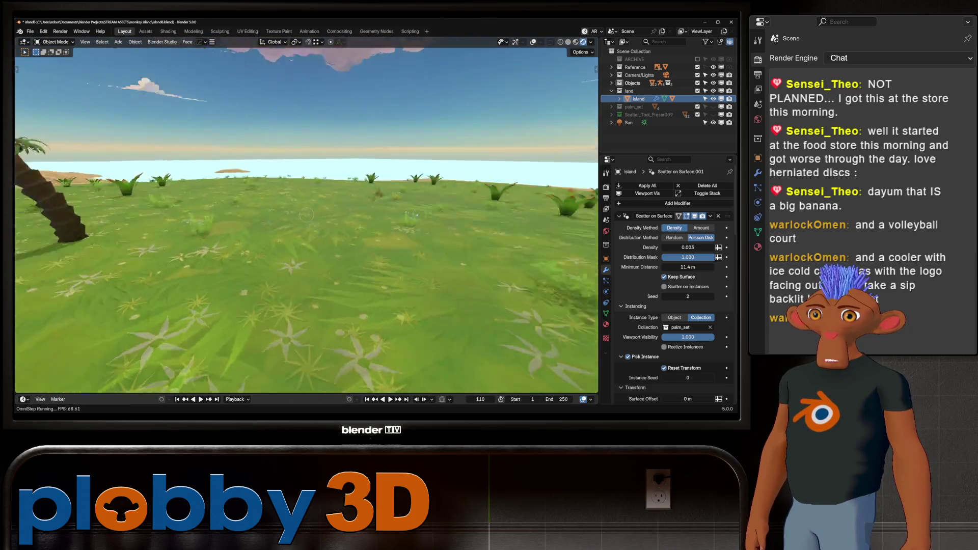
pyautogui.press('Escape')
pyautogui.hotkey('alt', 'Tab')
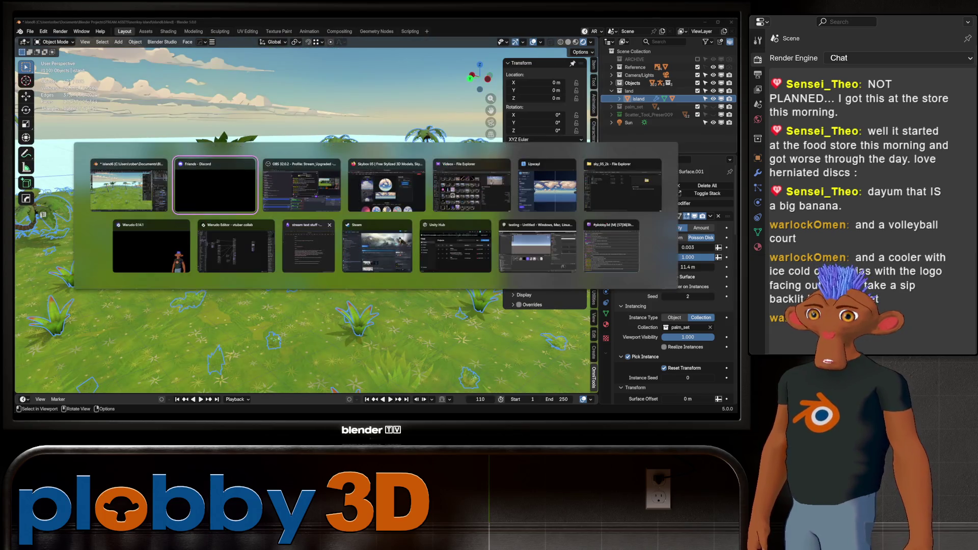
# In Shading, select colour ramp stop 0 and lower its saturation.
pyautogui.hotkey('ctrl', 'pagedown')
pyautogui.hotkey('ctrl', 'pagedown')
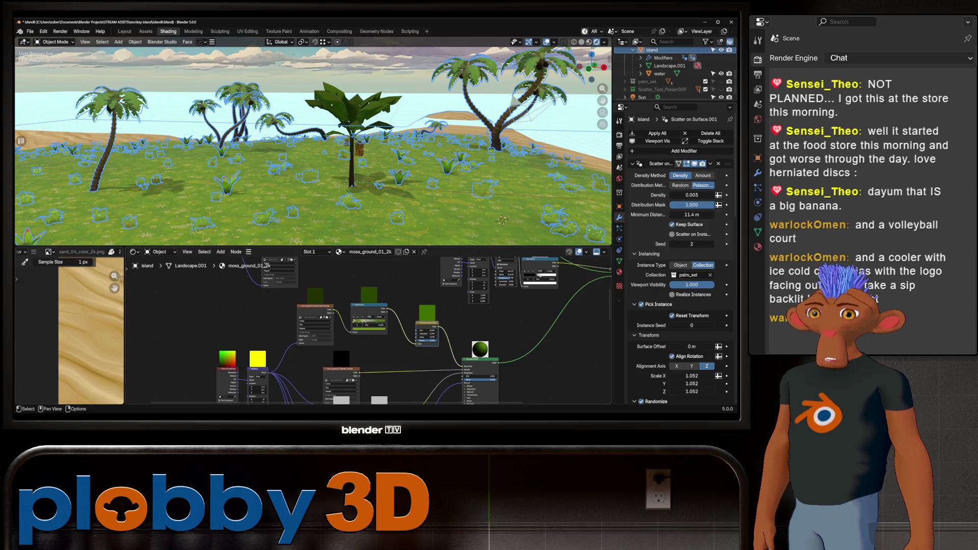
pyautogui.scroll(2, 361, 321)
pyautogui.scroll(3, 362, 322)
pyautogui.scroll(3, 361, 321)
pyautogui.scroll(2, 362, 322)
pyautogui.click(305, 339)
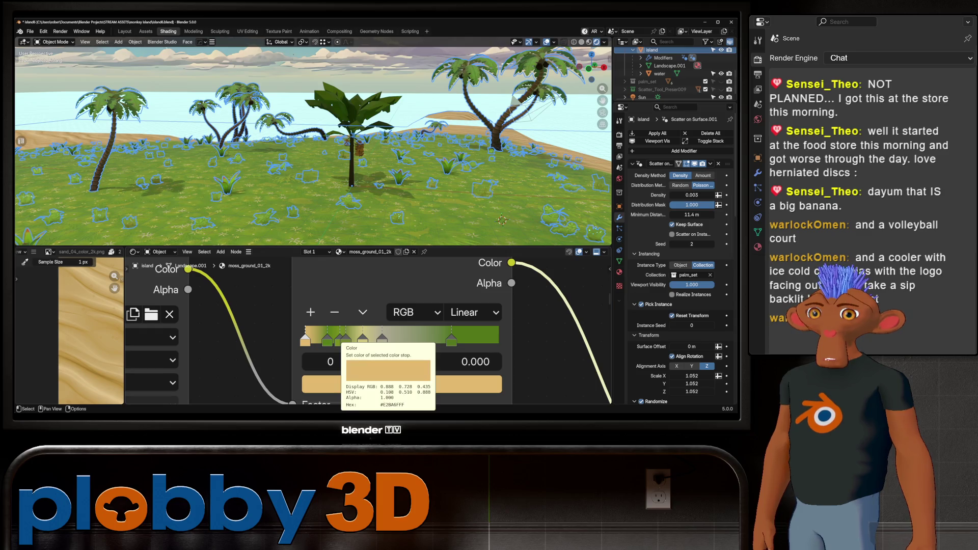
pyautogui.click(402, 385)
pyautogui.moveTo(395, 293); pyautogui.dragTo(350, 293)
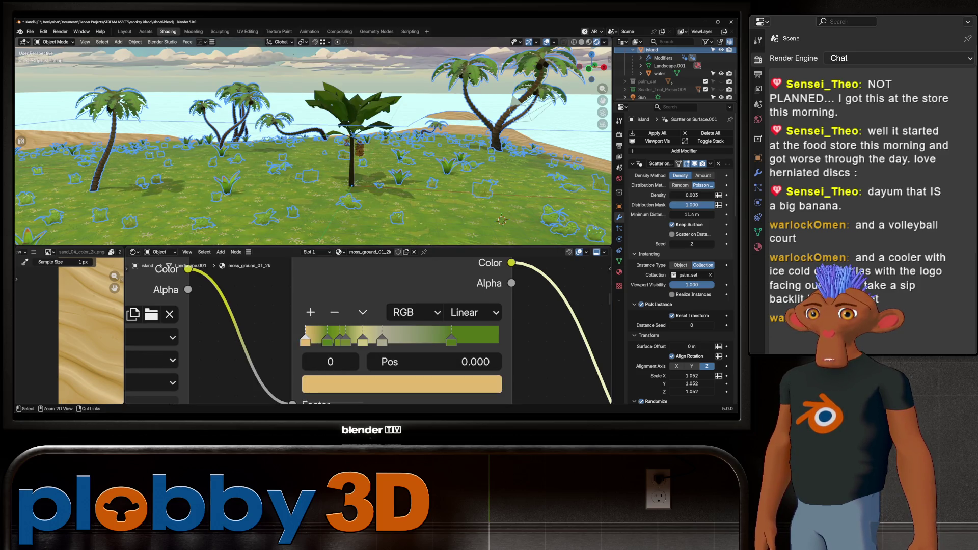
pyautogui.scroll(3, 503, 220)
# Darken stop 0 to deep brown #272013 and check the ground among the palms.
pyautogui.click(402, 384)
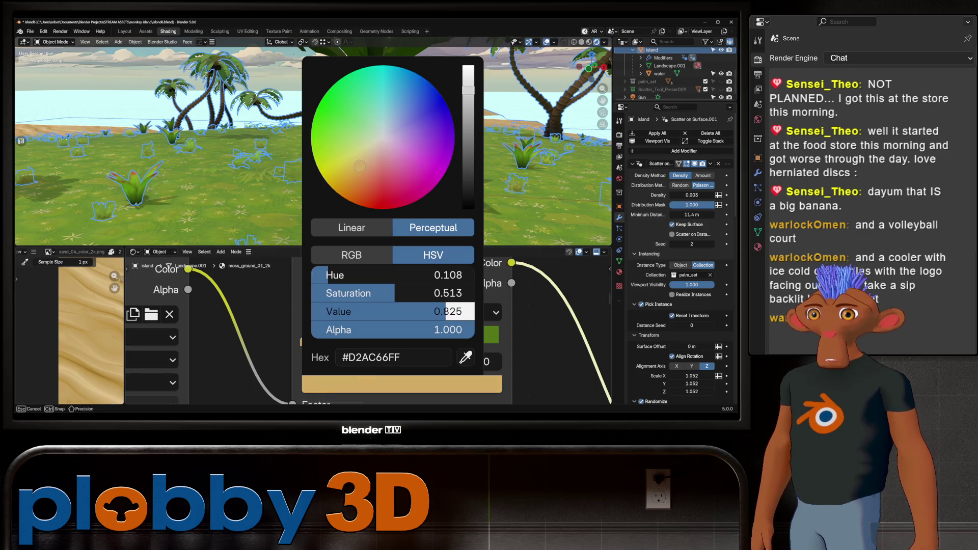
pyautogui.moveTo(373, 311)
pyautogui.mouseDown()
pyautogui.moveTo(324, 311)
pyautogui.moveTo(358, 311)
pyautogui.mouseUp()
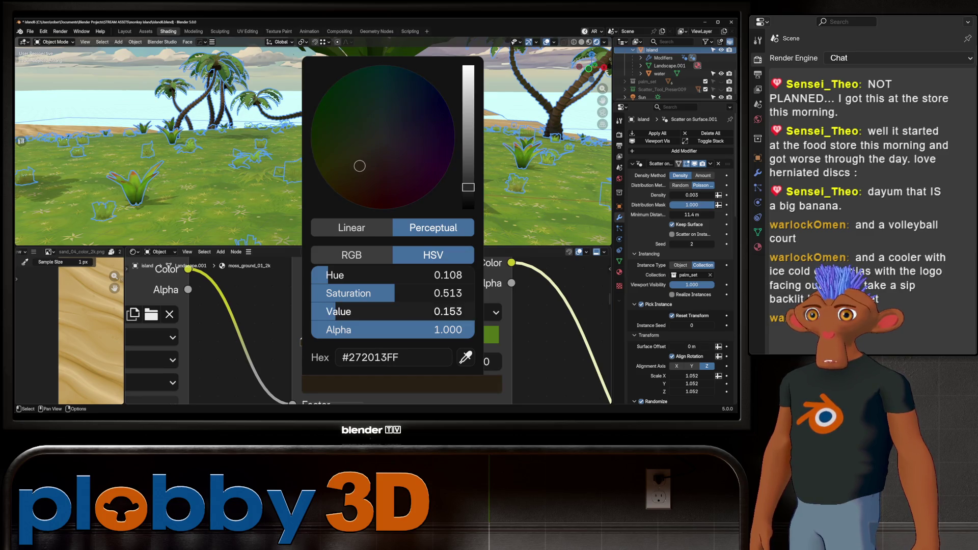
pyautogui.moveTo(360, 166)
pyautogui.mouseDown(button='middle')
pyautogui.moveTo(321, 146)
pyautogui.moveTo(313, 176)
pyautogui.moveTo(468, 148)
pyautogui.mouseUp(button='middle')
pyautogui.scroll(3, 321, 145)
pyautogui.scroll(-3, 360, 164)
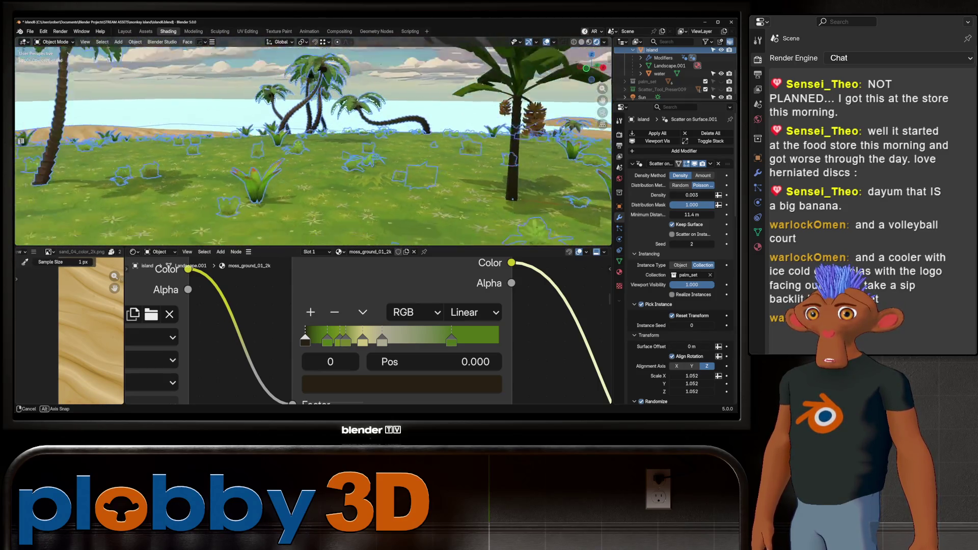
pyautogui.moveTo(468, 148); pyautogui.dragTo(527, 146, button='middle')
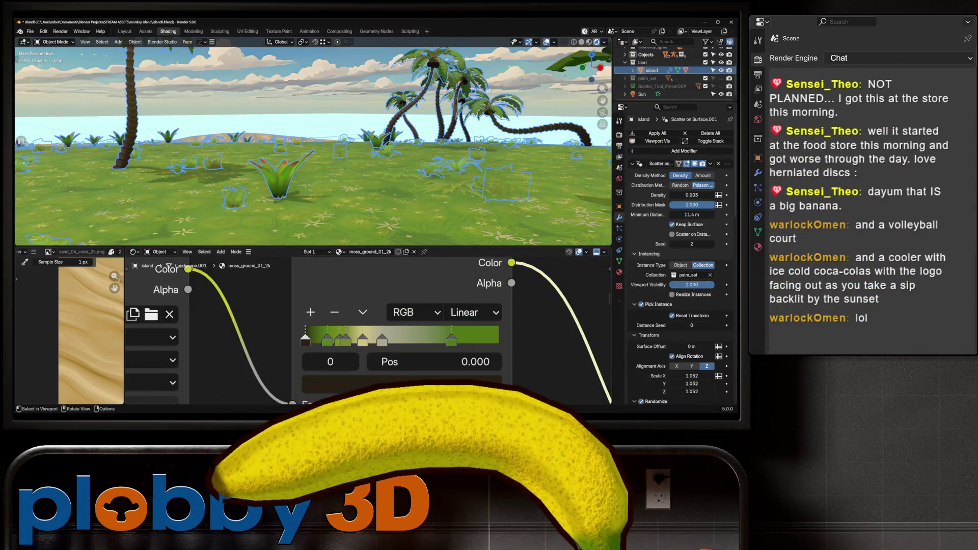
pyautogui.scroll(-10, 680, 252)
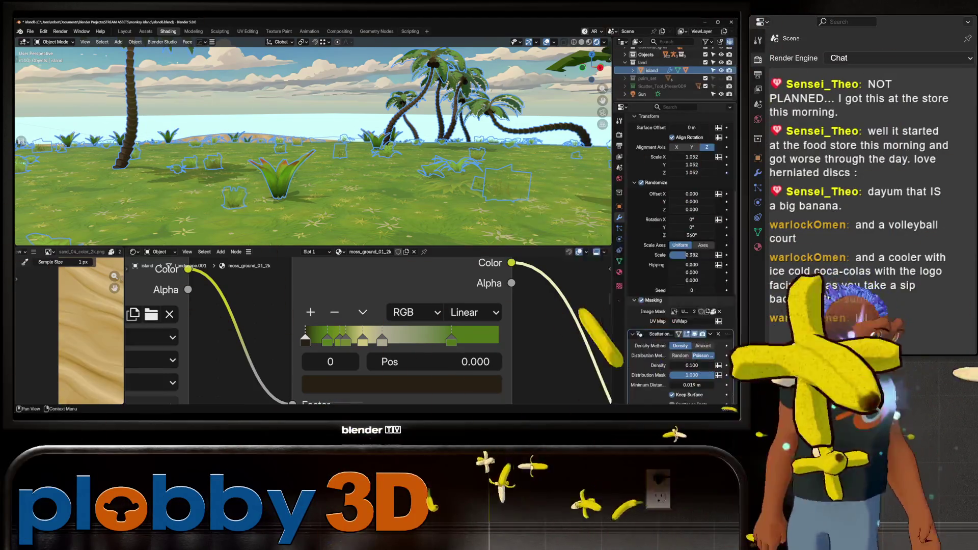
pyautogui.scroll(5, 680, 252)
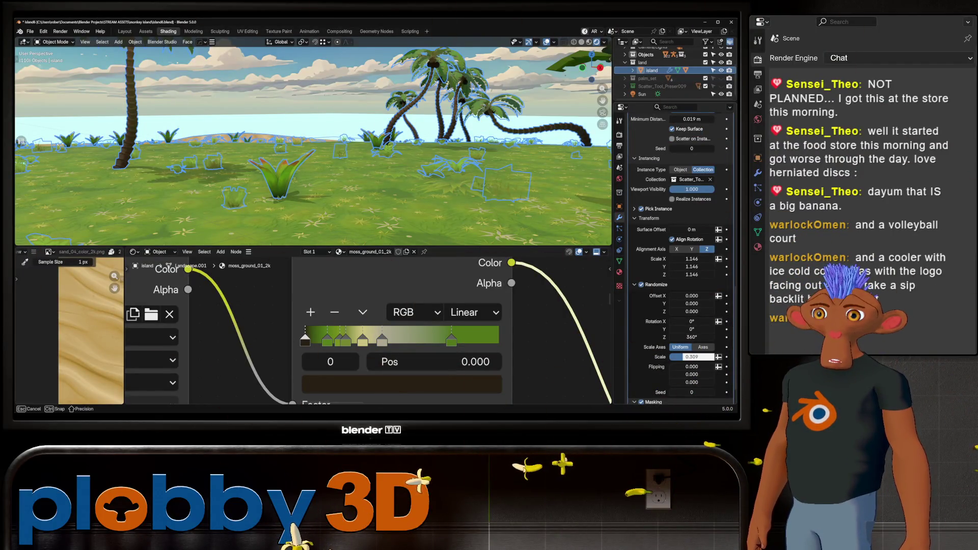
# Raise the grass scatter's random Scale from about 0.31 to 0.622 and view the result.
pyautogui.moveTo(696, 357); pyautogui.dragTo(687, 357)
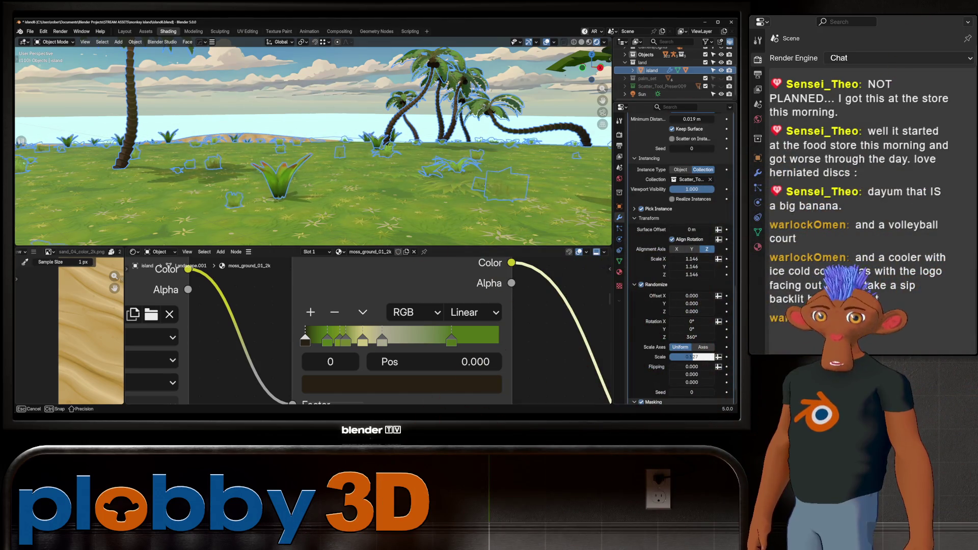
pyautogui.moveTo(314, 142)
pyautogui.mouseDown(button='middle')
pyautogui.moveTo(344, 152)
pyautogui.moveTo(329, 175)
pyautogui.mouseUp(button='middle')
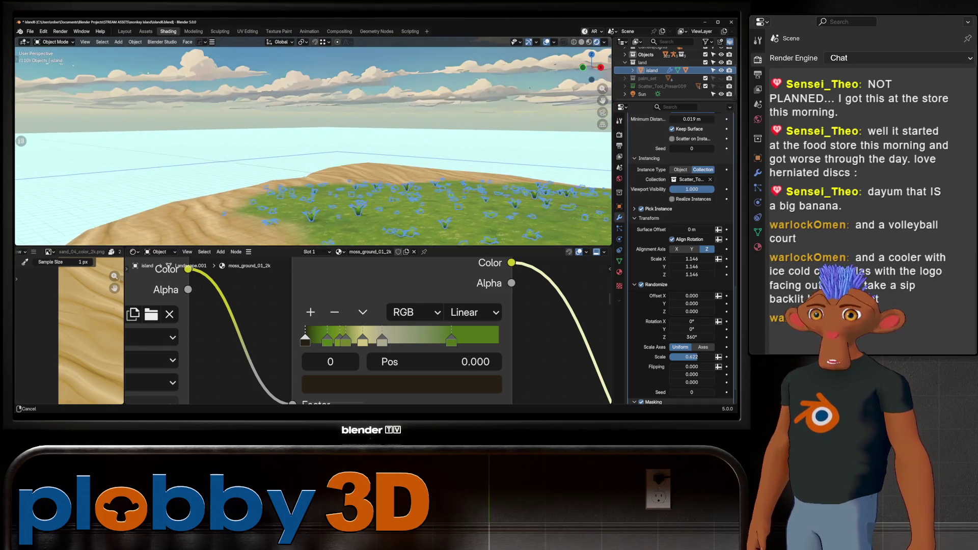
pyautogui.moveTo(314, 141)
pyautogui.mouseDown(button='middle')
pyautogui.moveTo(328, 122)
pyautogui.moveTo(329, 153)
pyautogui.mouseUp(button='middle')
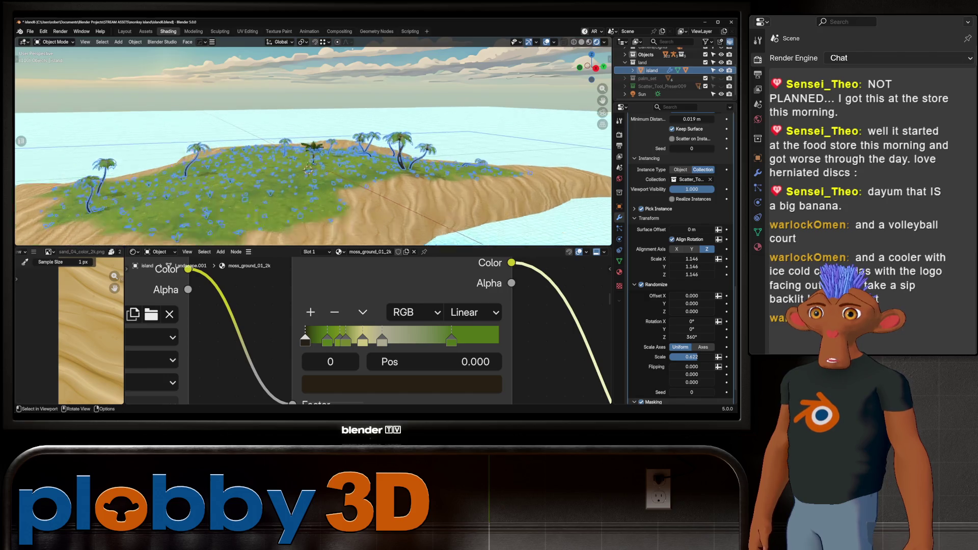